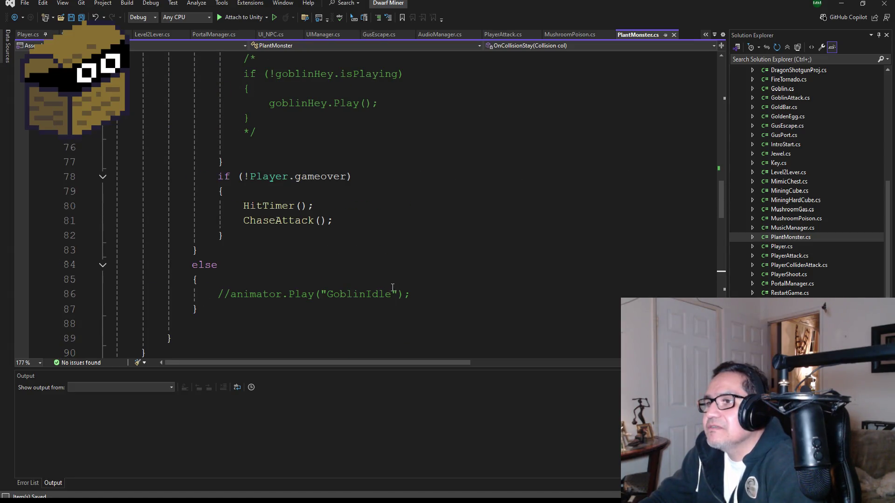
Step: Finish scrolling the script, bring Unity back and close the Animation window
scroll(375, 285, "up", 2)
scroll(374, 275, "up", 4)
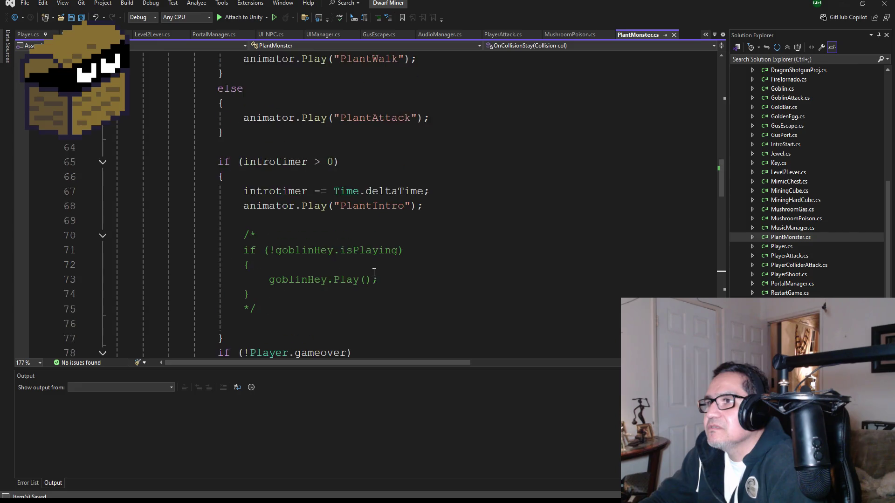
scroll(374, 271, "up", 9)
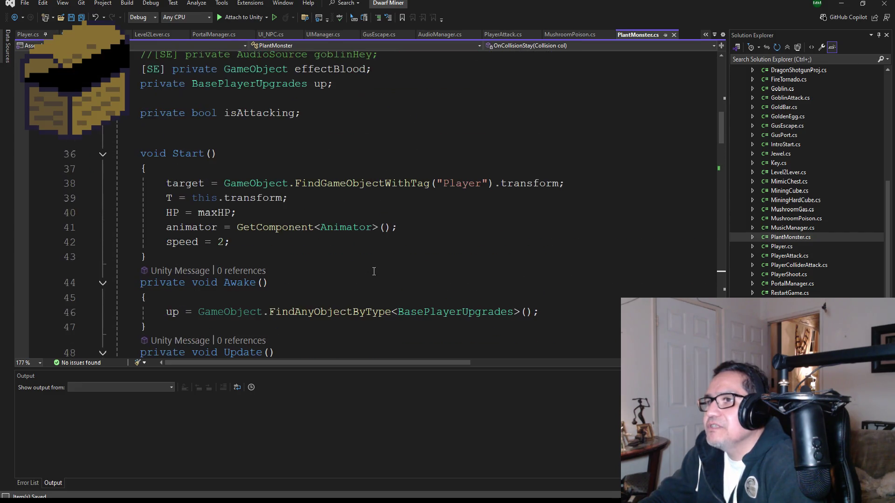
scroll(318, 225, "up", 1)
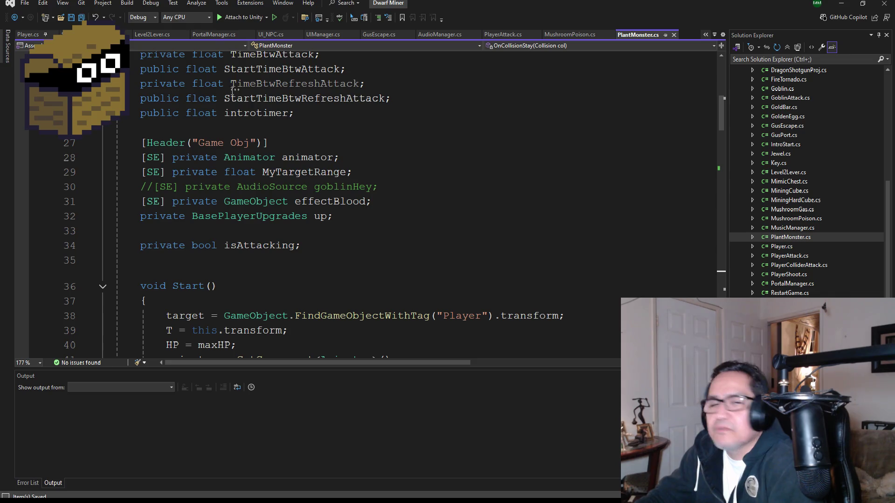
scroll(338, 252, "up", 3)
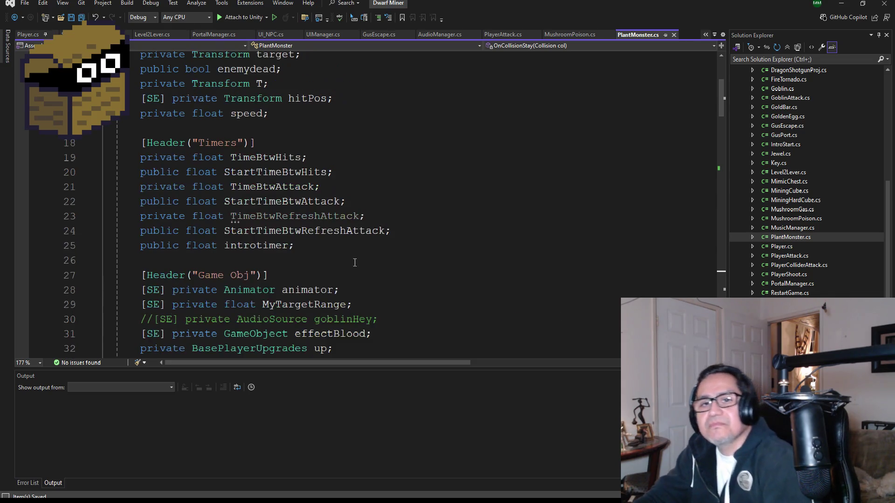
scroll(333, 247, "up", 4)
scroll(326, 246, "down", 5)
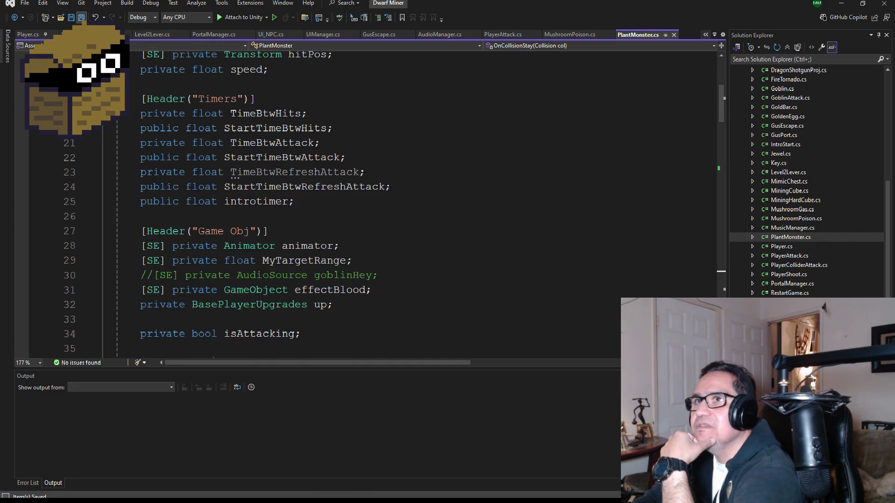
left_click(841, 3)
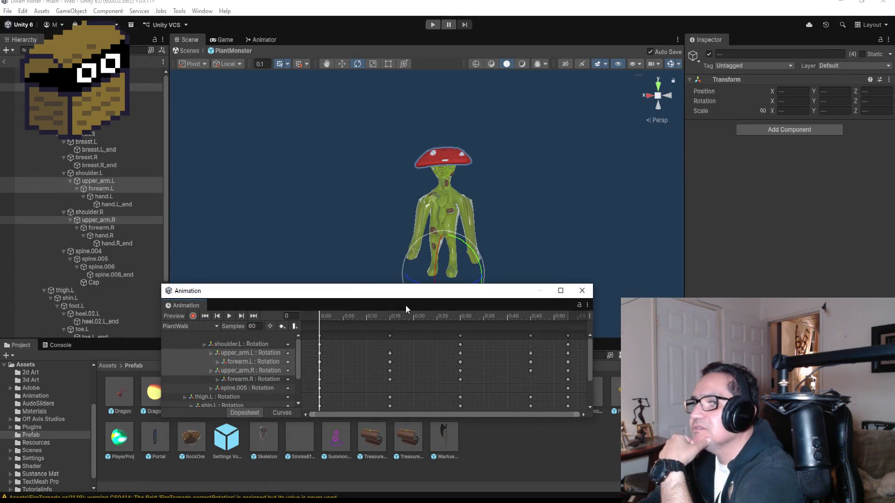
left_click(581, 290)
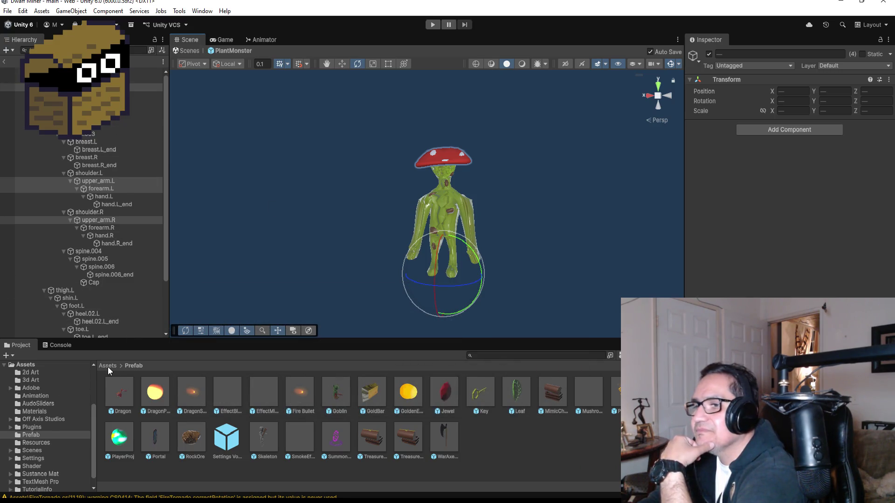
Step: Open the Goblin prefab for editing and select its root object
left_click(332, 397)
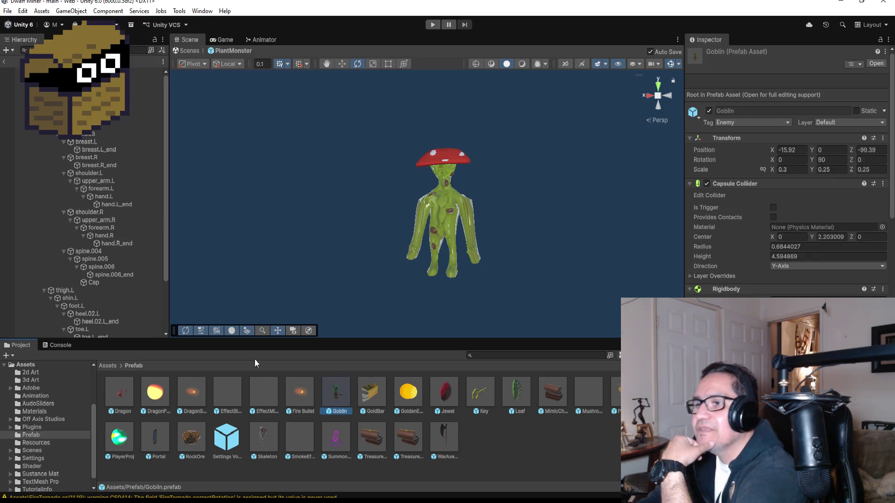
double_click(339, 392)
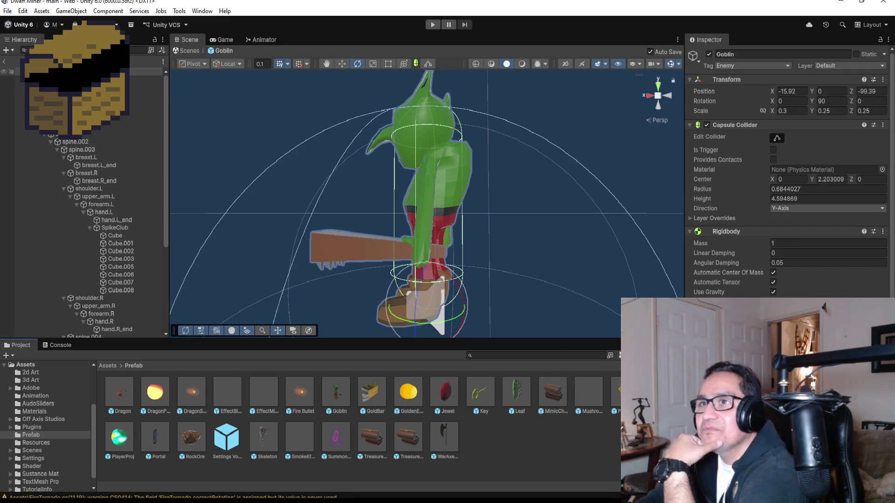
left_click(140, 71)
scroll(746, 196, "down", 5)
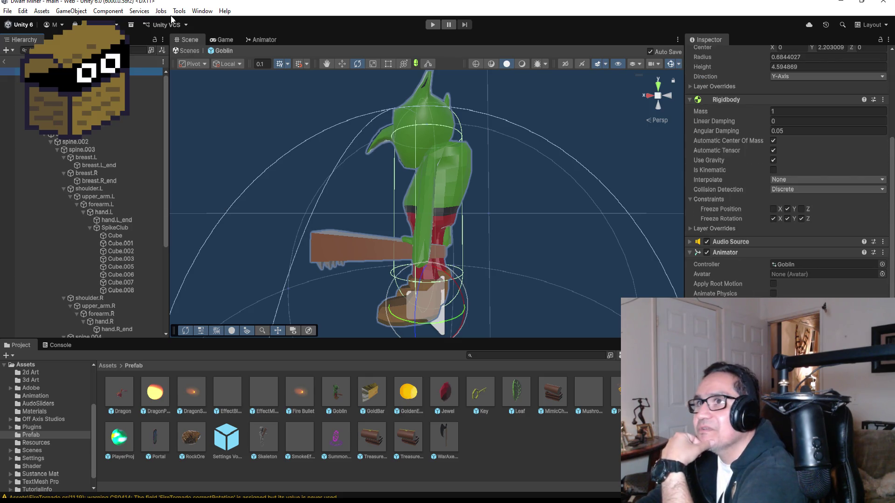
left_click(205, 14)
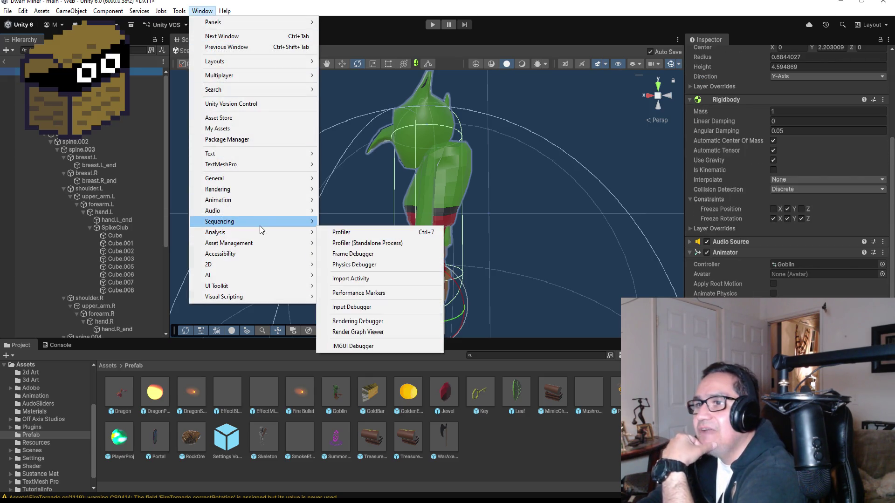
Step: Show the goblin's GoblinAttack clip in the Animation window
mouse_move(256, 202)
left_click(353, 204)
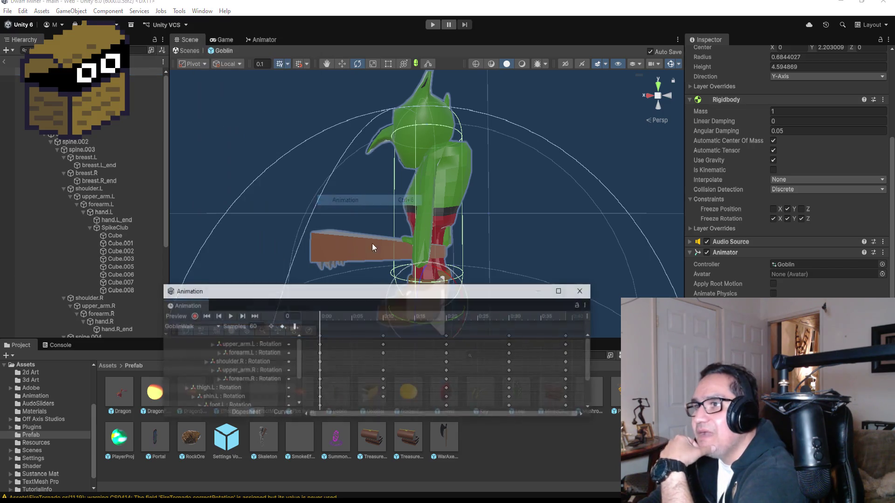
left_click(198, 325)
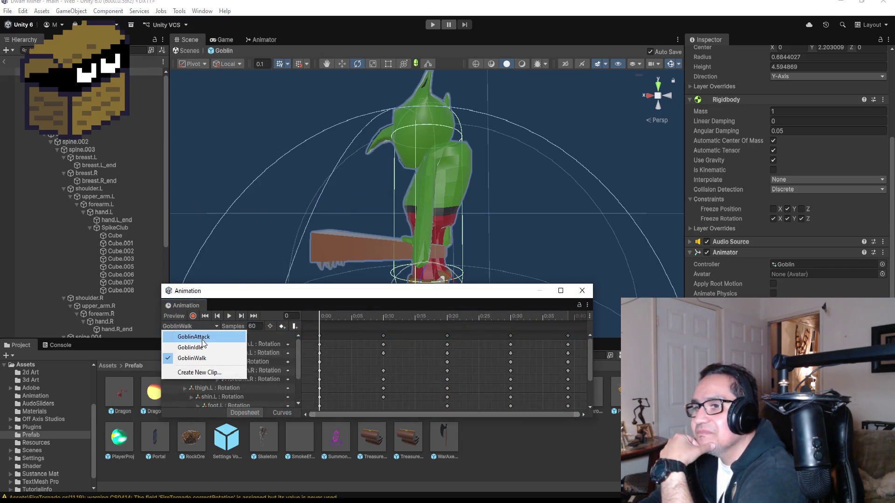
left_click(205, 338)
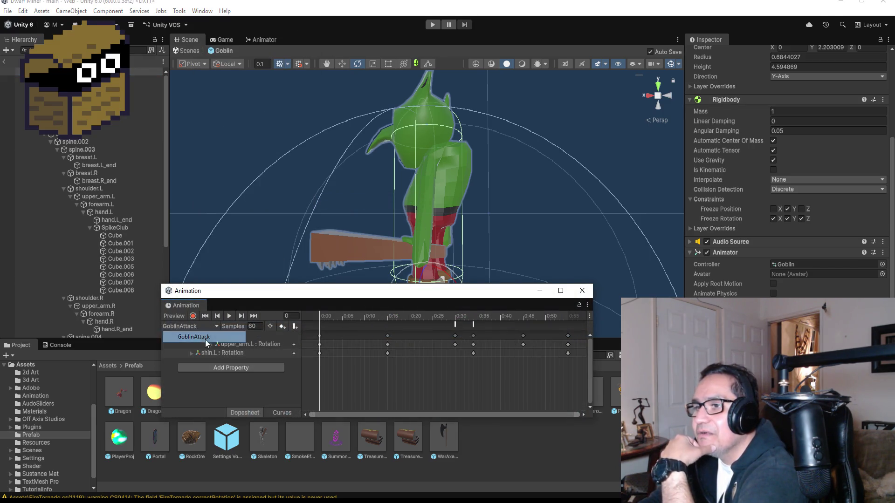
Step: Confirm the 0:30 event calls Attacking without changing it, and close the Animation window
left_click(456, 325)
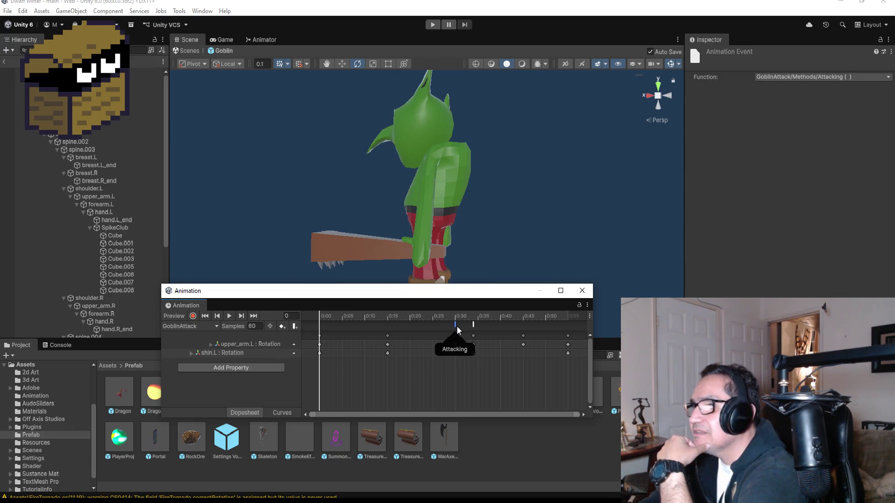
left_click(790, 76)
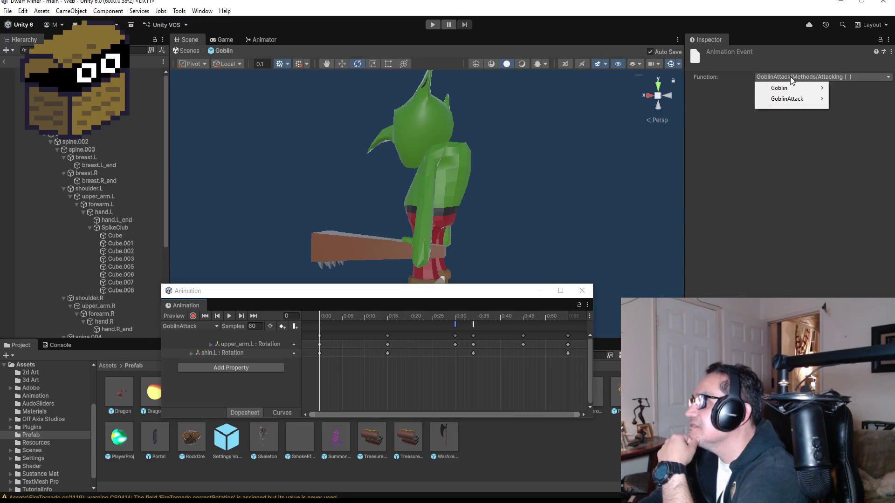
left_click(873, 225)
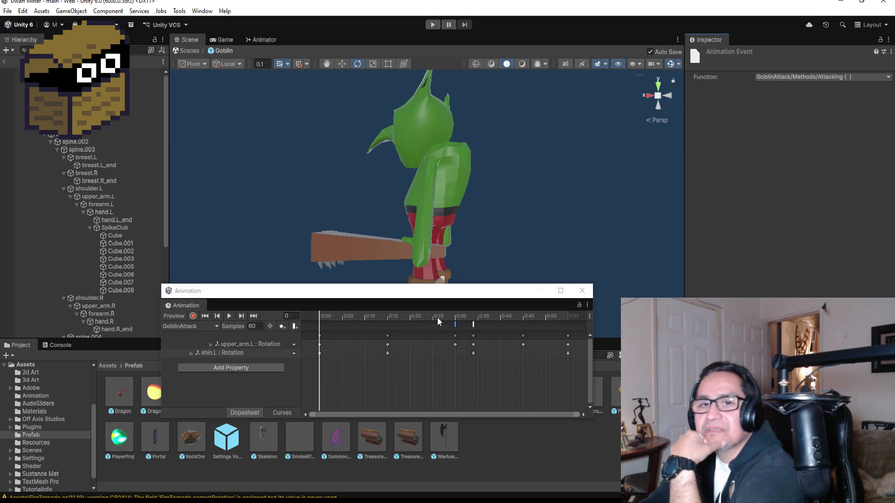
left_click(582, 291)
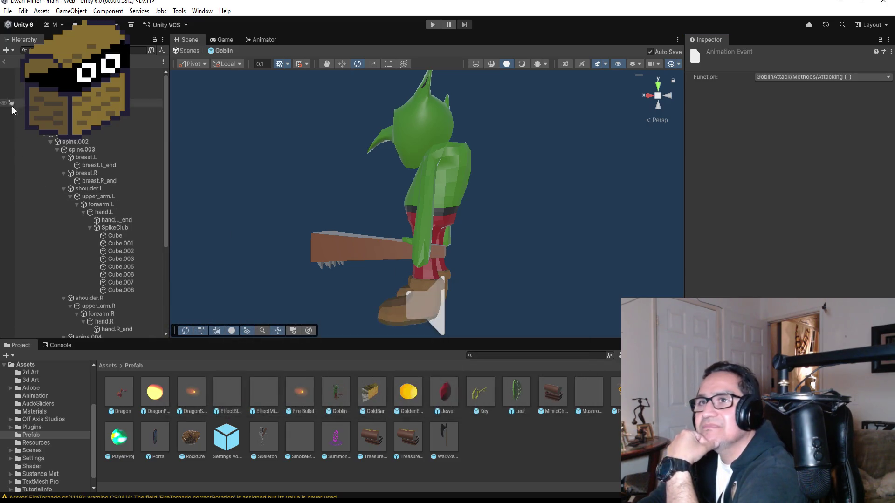
Step: Exit the Goblin prefab to the level and open the PlantMonster prefab with its PlantMonster controller
left_click(5, 62)
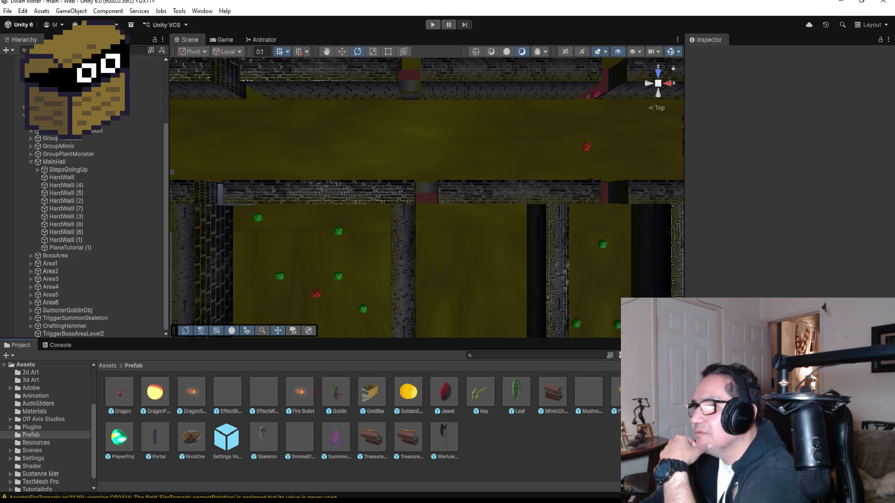
double_click(589, 391)
scroll(787, 186, "down", 5)
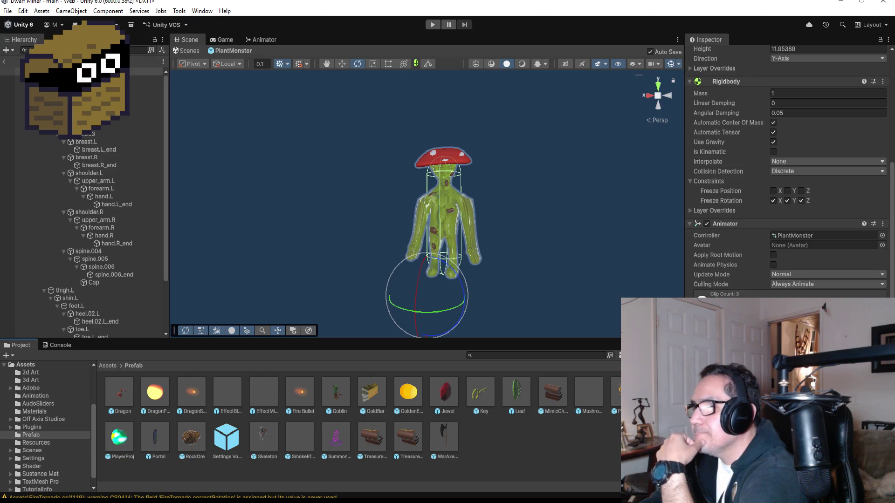
Step: Review PlantMonster.cs: fields, Update, ChaseAttack, HitTimer, OnCollisionStay and OnTriggerEnter
mouse_move(240, 502)
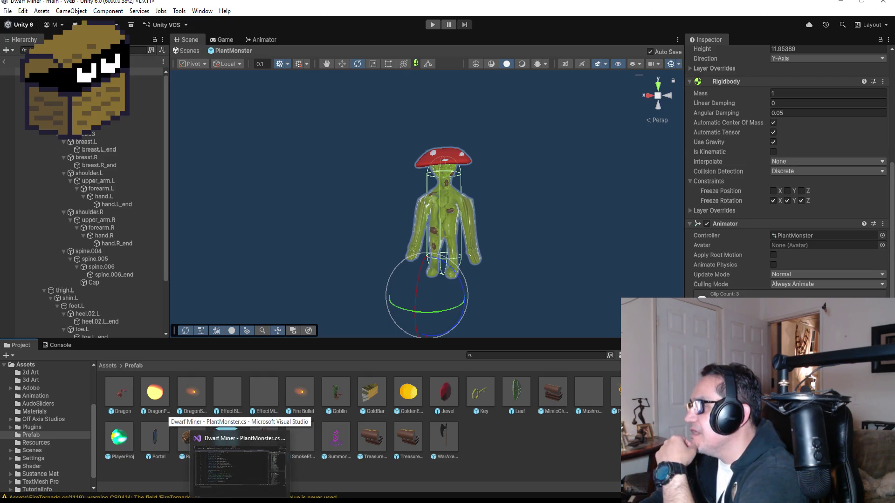
left_click(240, 462)
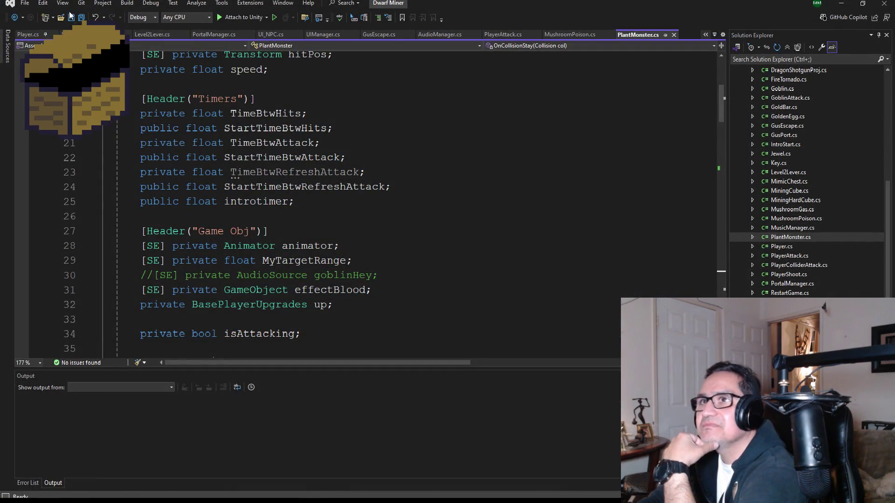
scroll(356, 242, "up", 5)
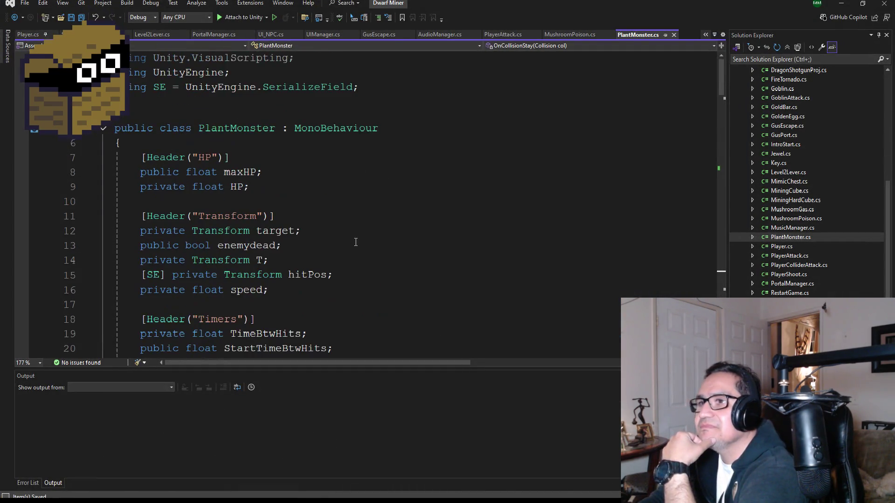
scroll(594, 242, "down", 18)
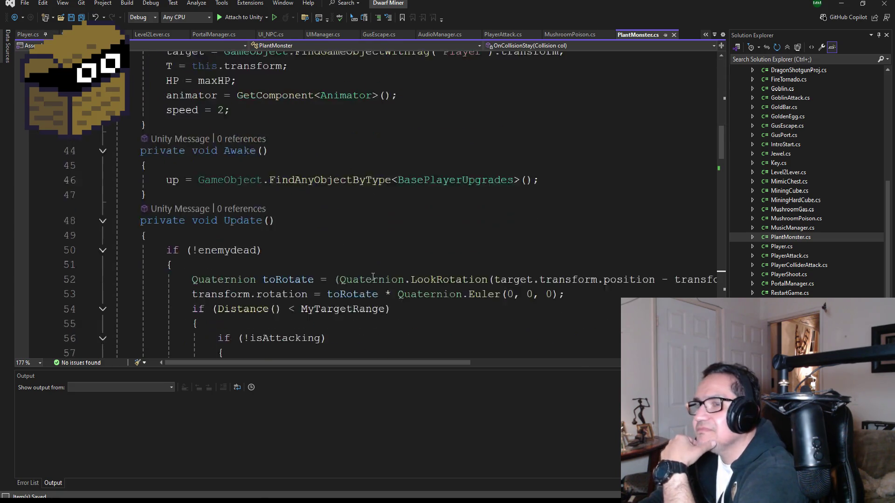
scroll(374, 275, "down", 12)
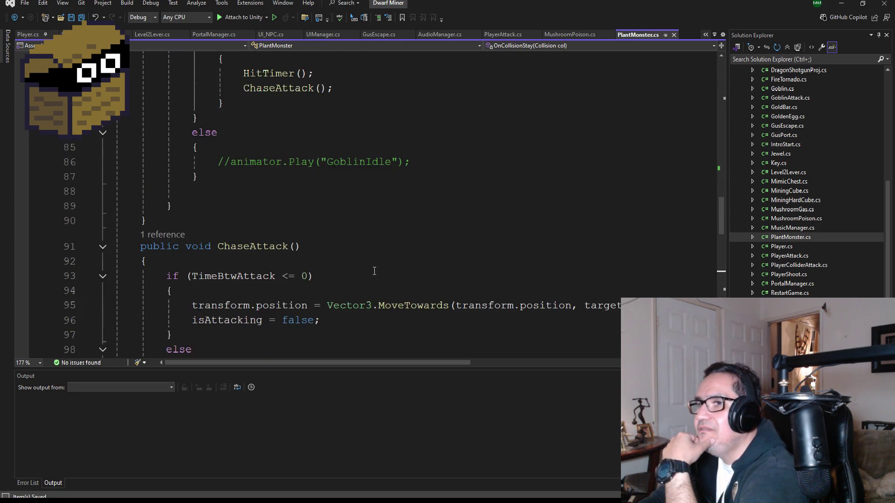
scroll(373, 275, "up", 20)
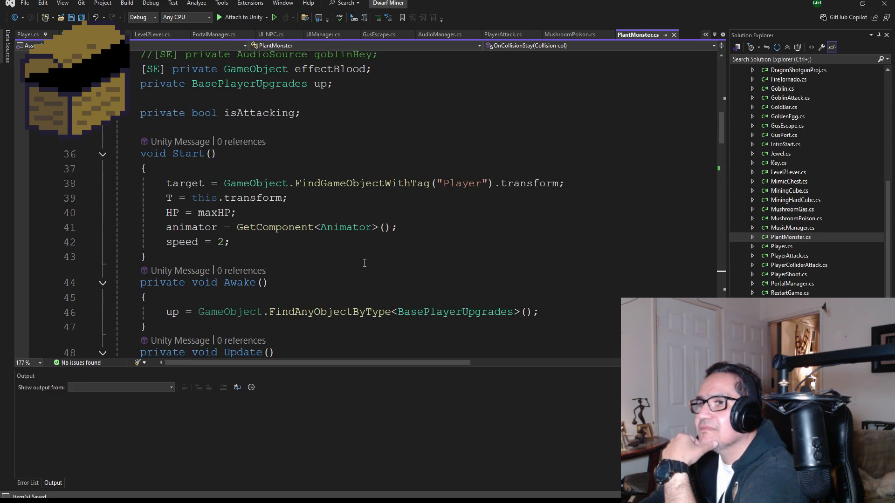
scroll(364, 264, "up", 2)
scroll(366, 264, "up", 2)
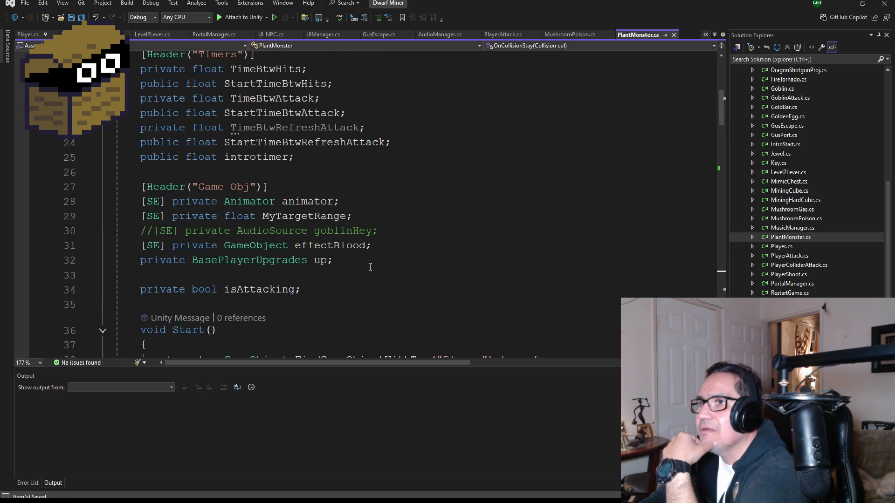
scroll(371, 268, "up", 3)
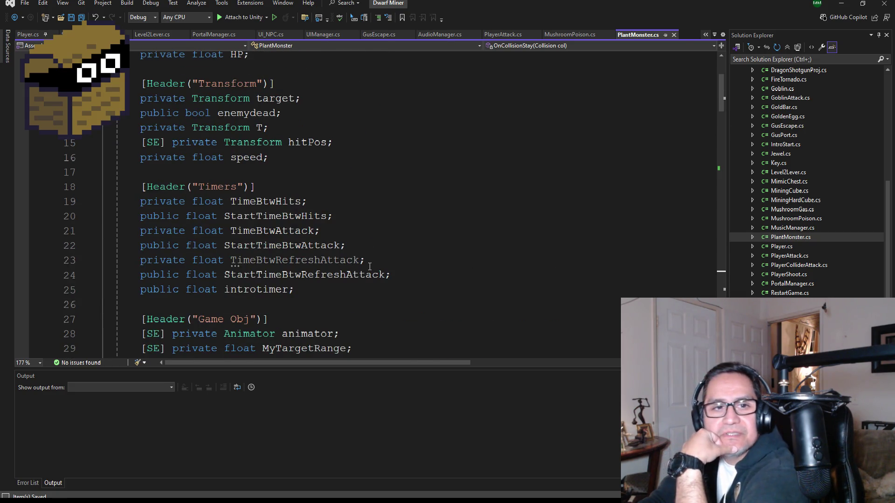
scroll(369, 266, "down", 7)
scroll(354, 265, "down", 3)
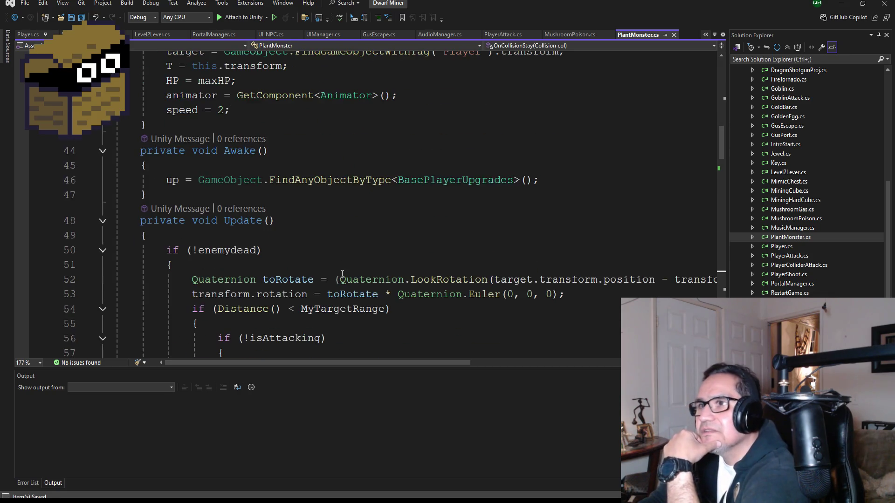
scroll(303, 250, "down", 2)
scroll(293, 257, "up", 6)
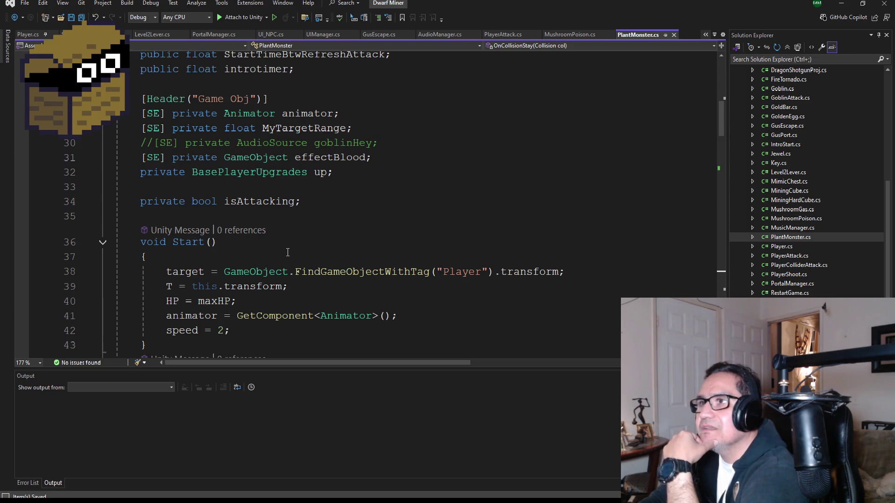
scroll(291, 261, "up", 3)
scroll(296, 266, "down", 5)
scroll(296, 266, "up", 1)
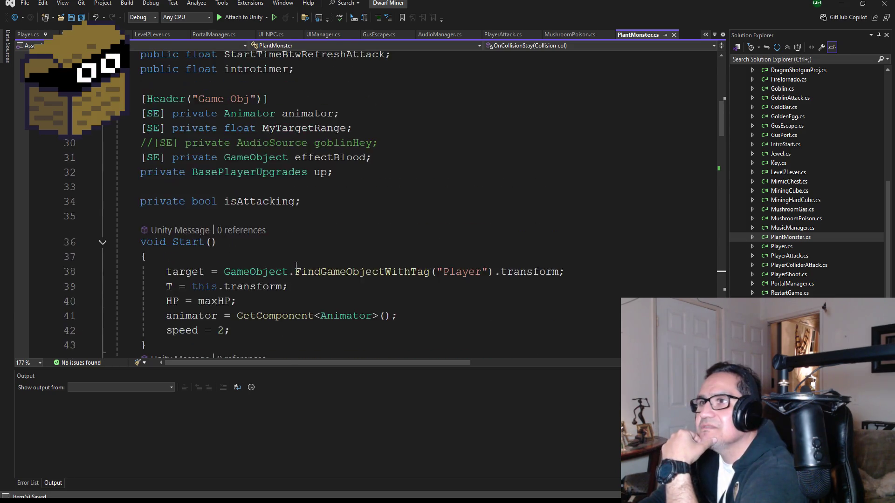
scroll(296, 266, "up", 2)
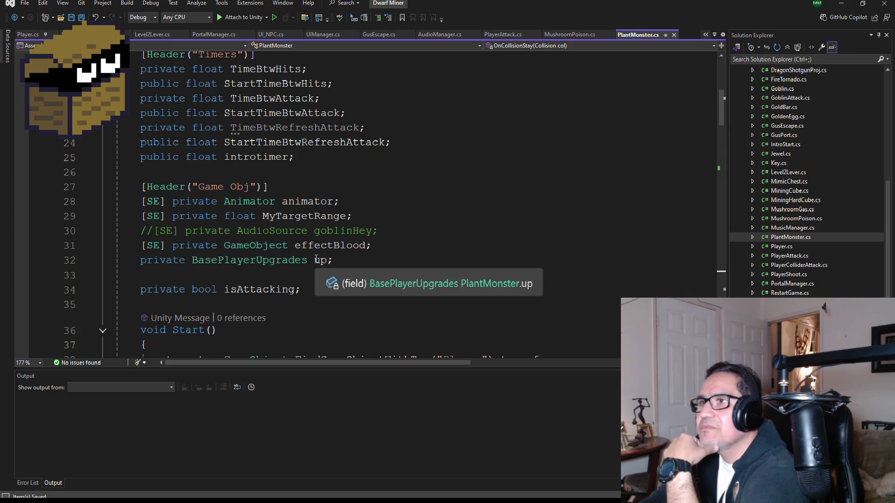
scroll(365, 251, "down", 8)
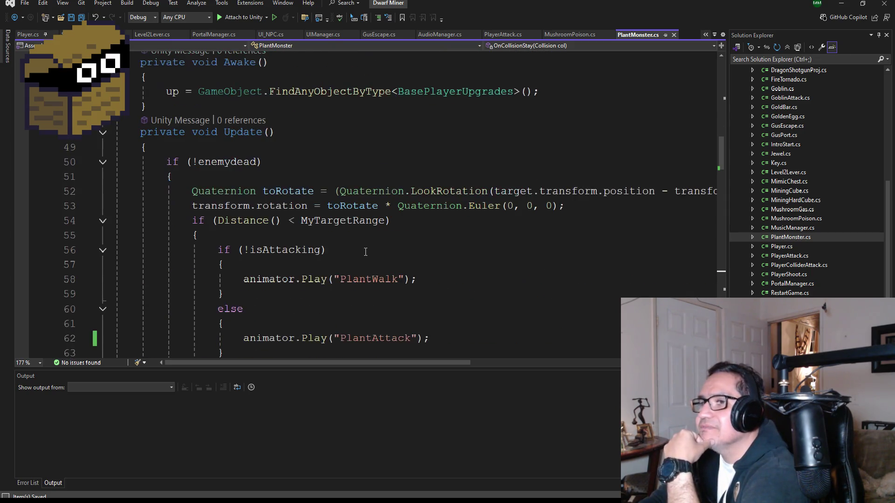
scroll(365, 251, "down", 3)
scroll(365, 246, "down", 3)
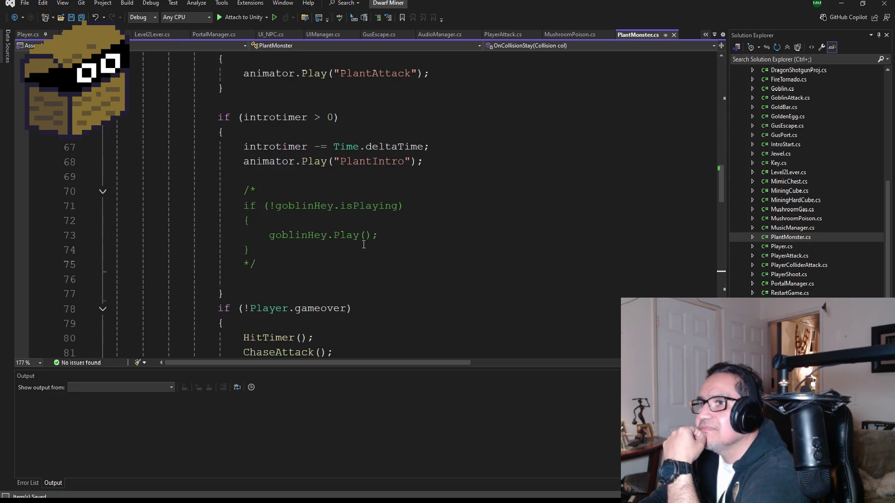
scroll(364, 244, "down", 3)
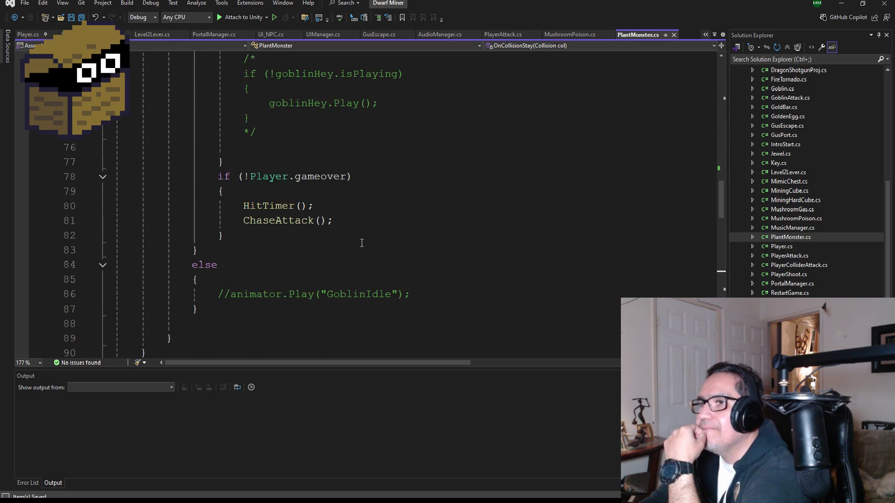
scroll(362, 243, "down", 3)
scroll(363, 244, "down", 10)
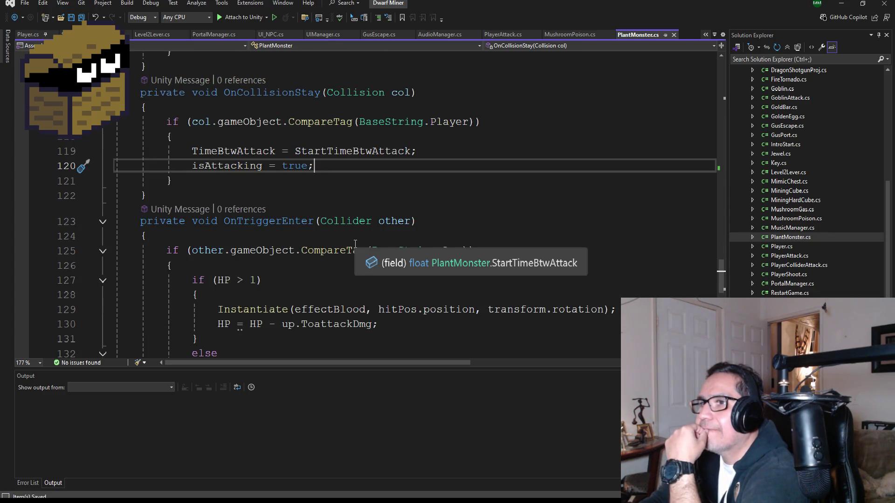
scroll(355, 244, "down", 5)
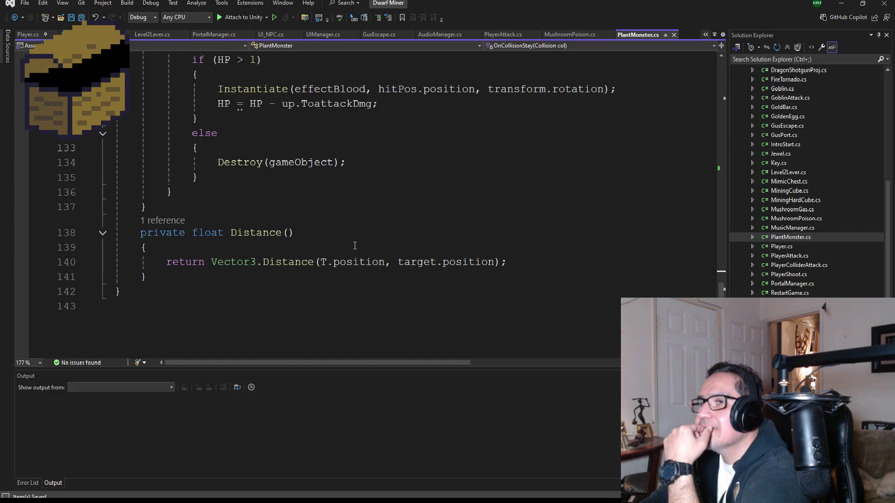
scroll(357, 244, "up", 9)
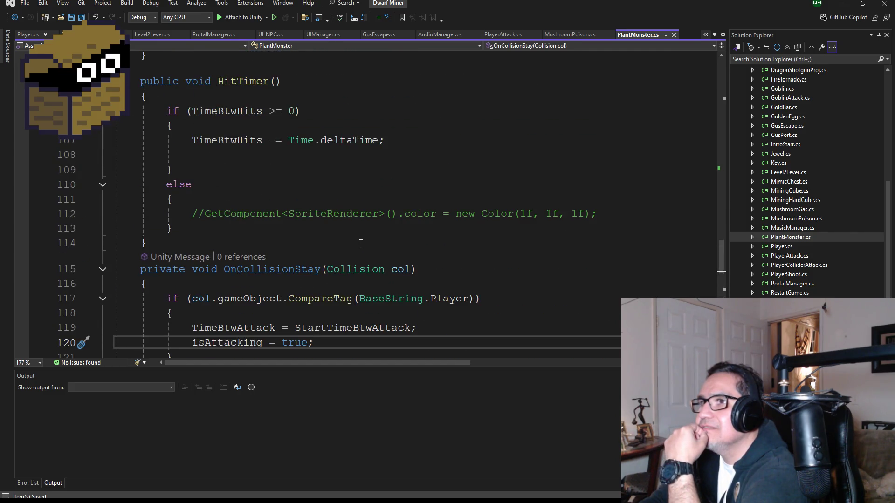
scroll(360, 243, "up", 4)
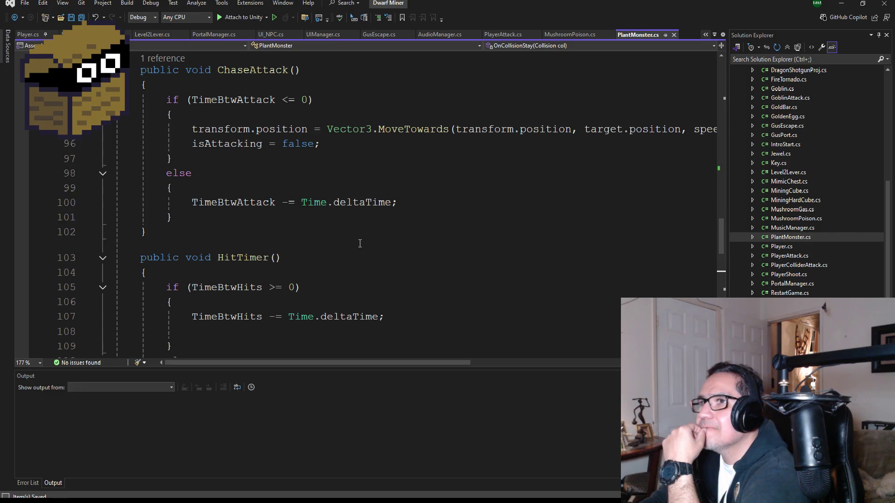
scroll(360, 244, "up", 2)
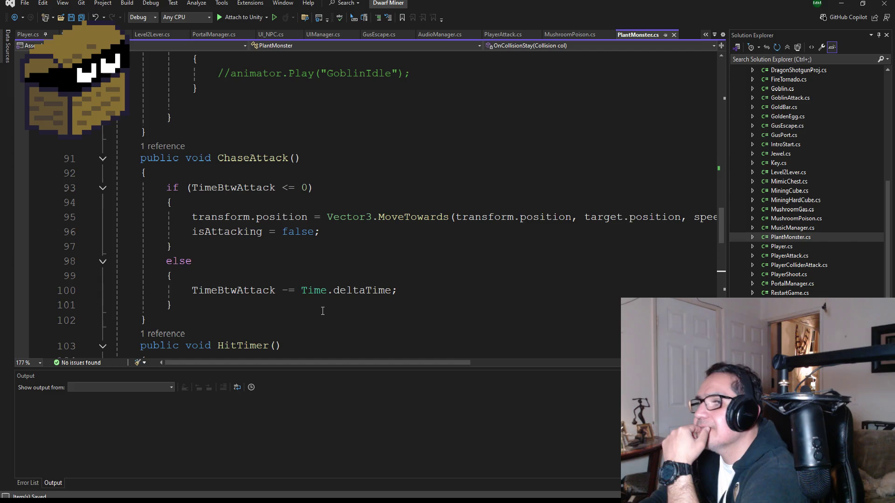
scroll(329, 295, "up", 7)
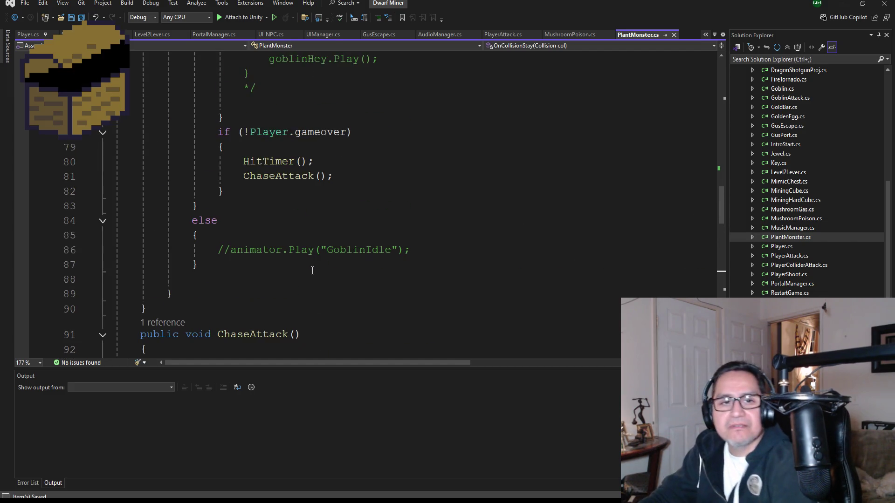
scroll(274, 255, "up", 11)
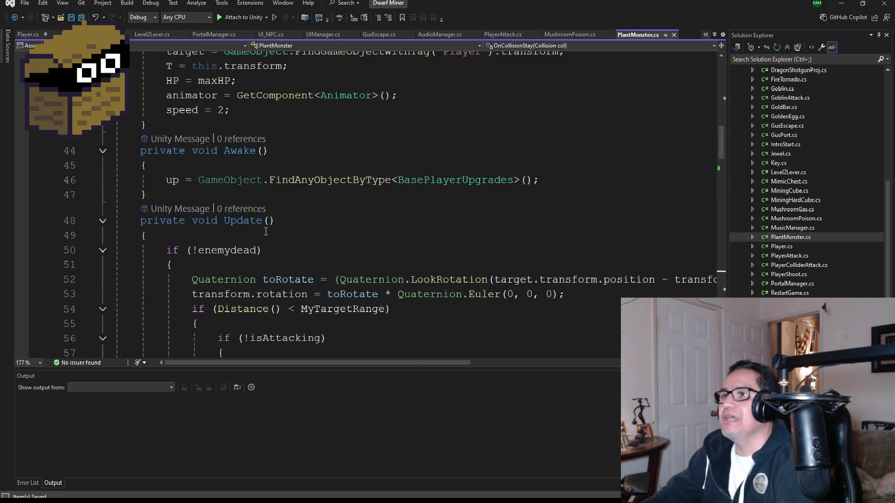
scroll(298, 240, "down", 4)
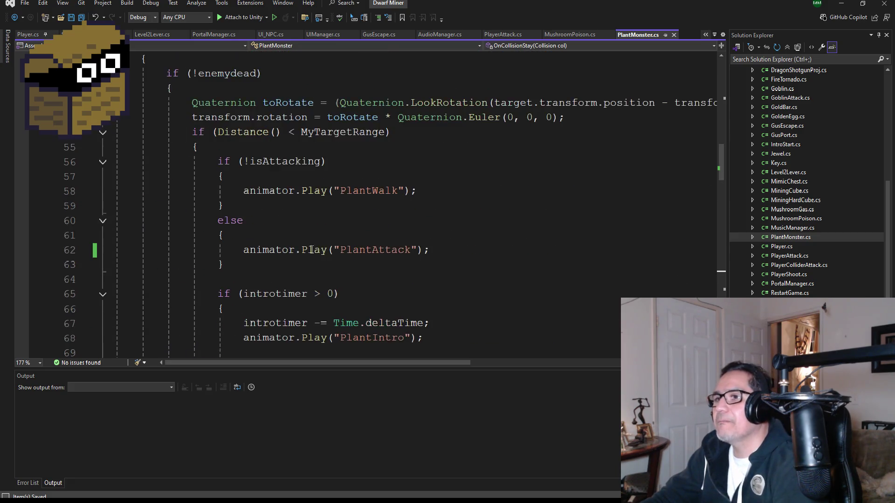
scroll(312, 243, "up", 4)
scroll(311, 244, "up", 5)
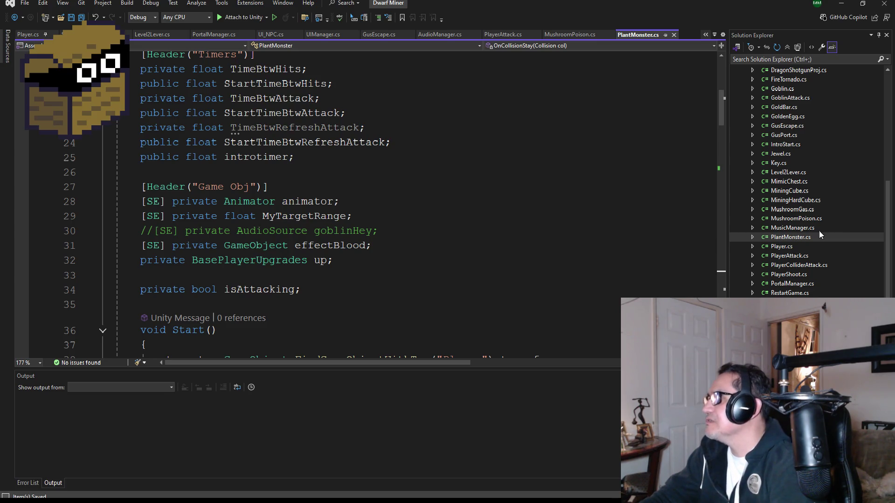
scroll(811, 242, "down", 2)
scroll(792, 243, "up", 3)
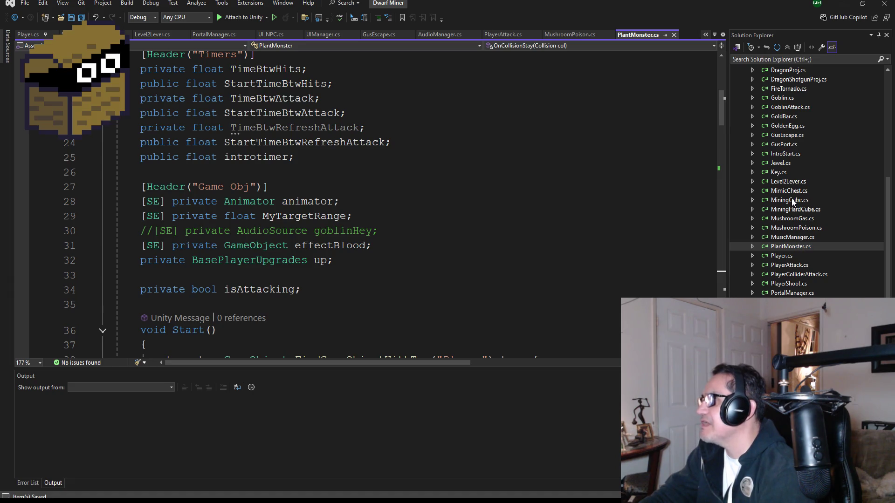
scroll(792, 205, "up", 1)
scroll(792, 158, "up", 1)
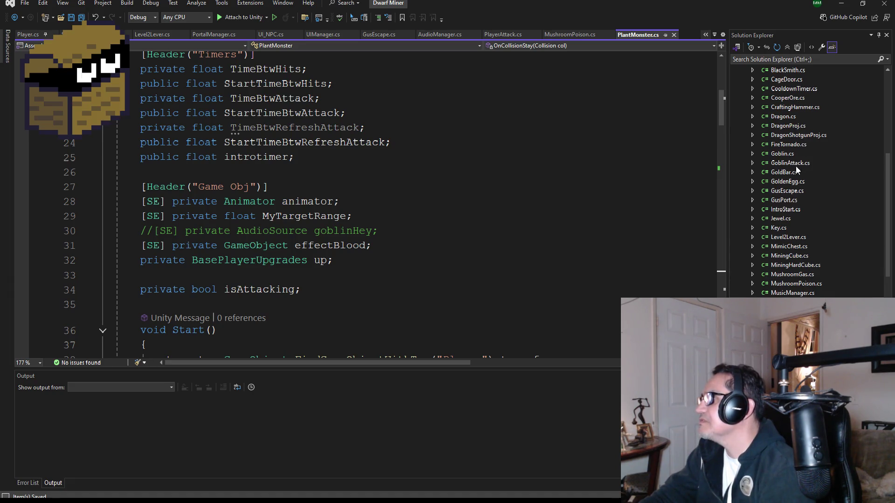
Step: Review the Attacking/NotAttacking methods in Goblin.cs and GoblinAttack.cs, then return to Unity
double_click(795, 153)
double_click(790, 163)
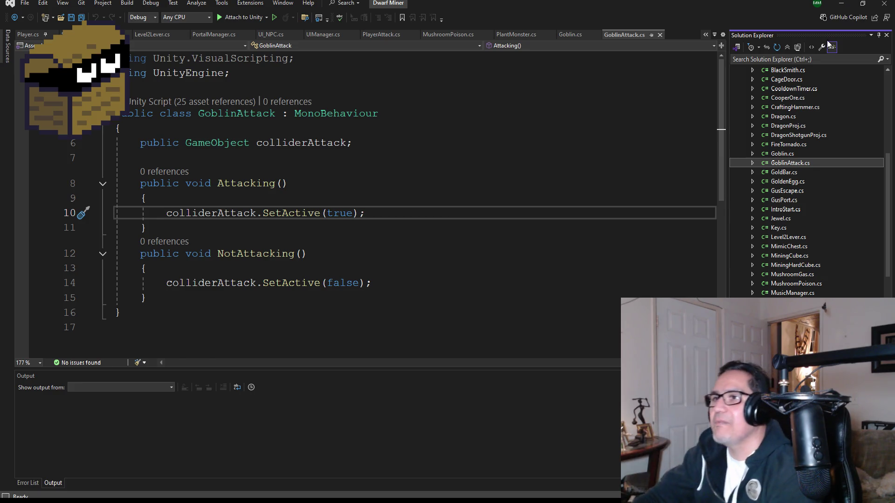
left_click(842, 6)
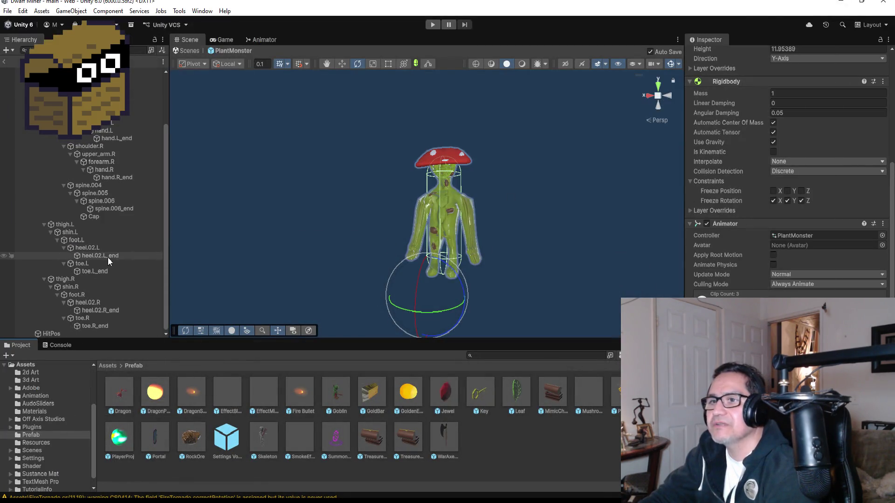
Step: Inspect PlantMonster's HitPos at 0, 14.33, 0 and its bones, then select the Goblin prefab
left_click(37, 88)
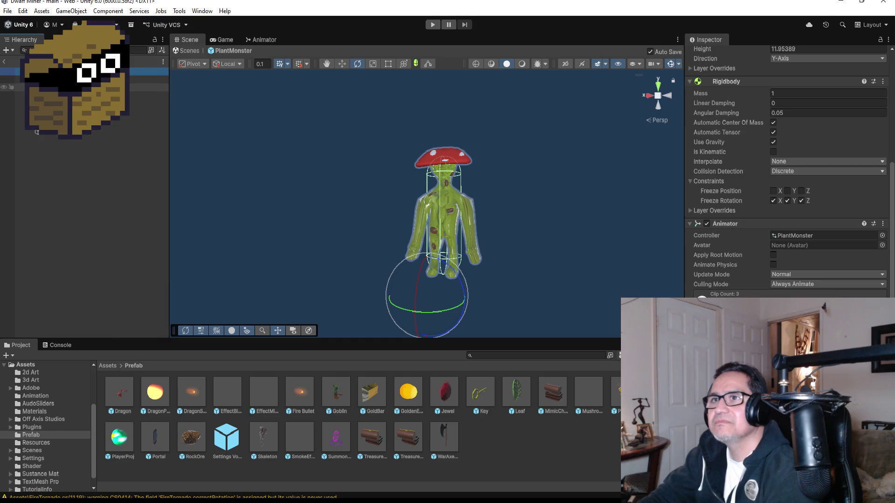
left_click(70, 94)
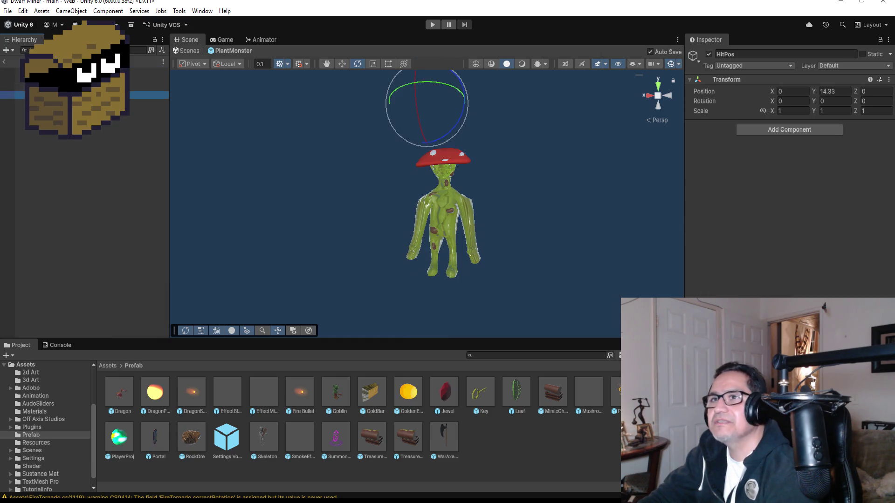
left_click(37, 87)
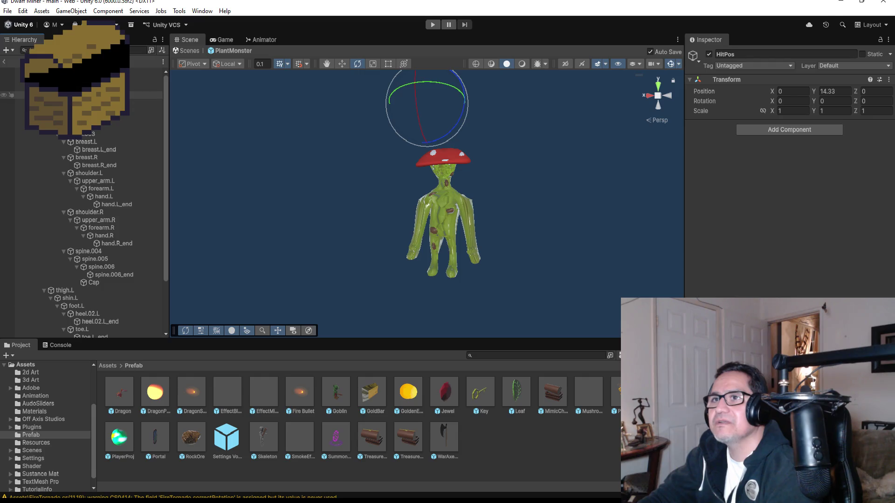
left_click(37, 87)
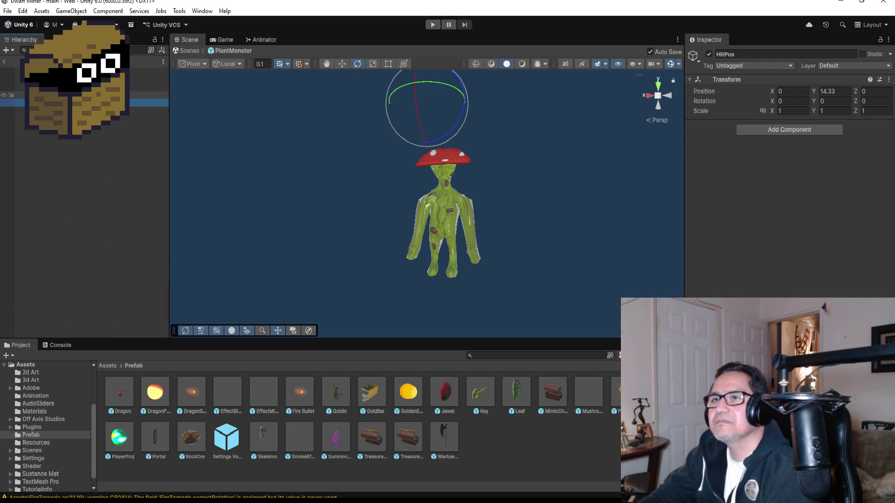
left_click(37, 95)
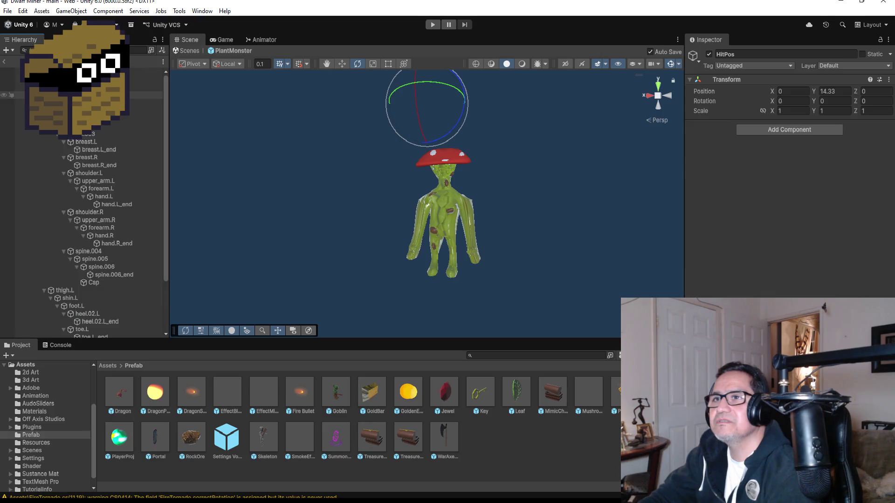
left_click(37, 95)
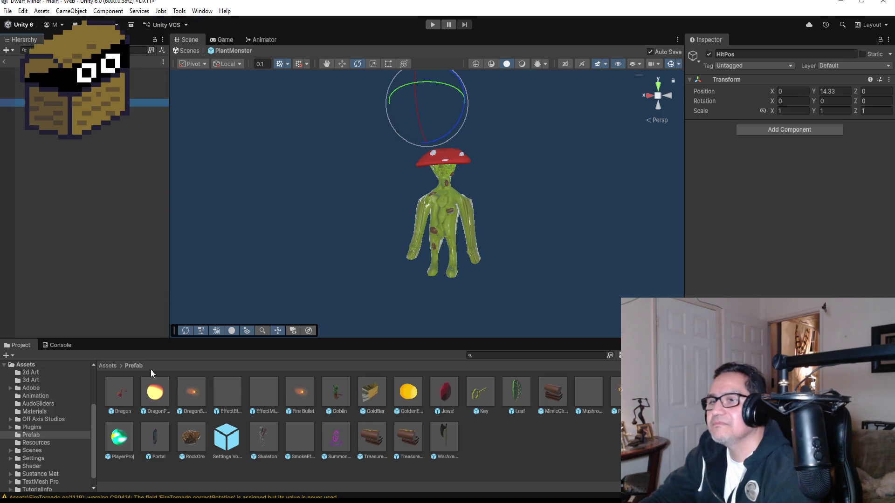
left_click(332, 396)
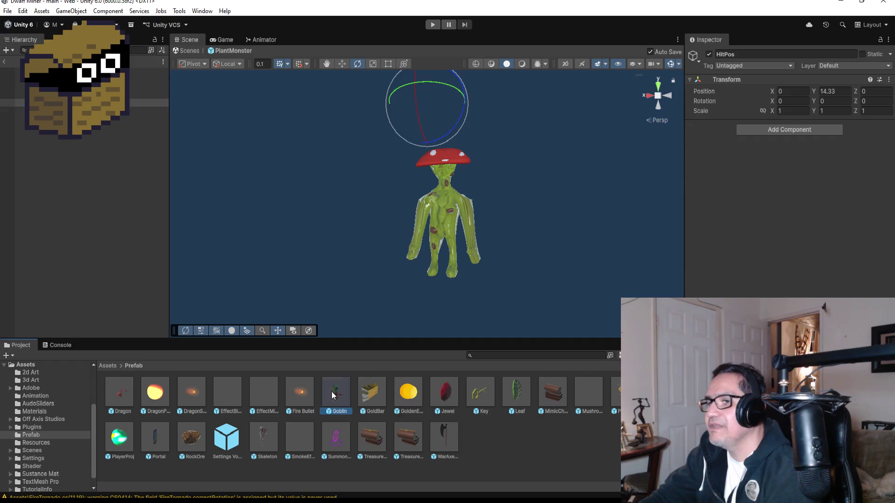
double_click(340, 397)
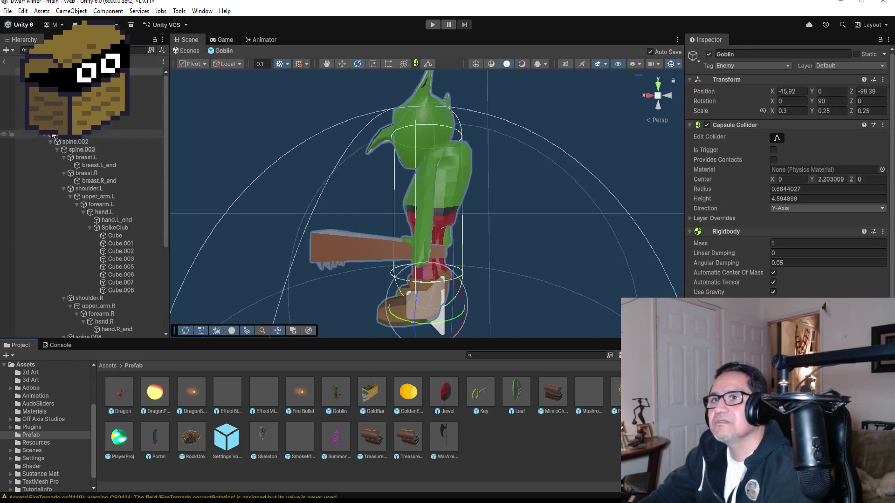
double_click(70, 94)
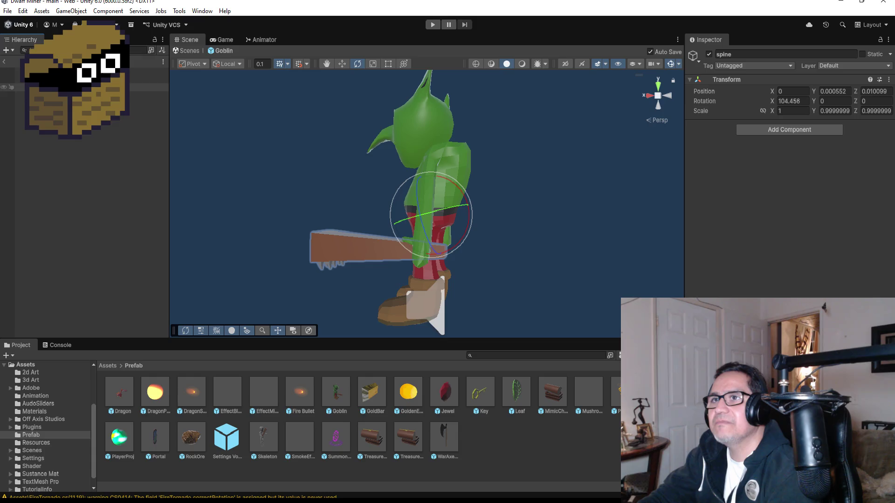
left_click(30, 87)
left_click(70, 103)
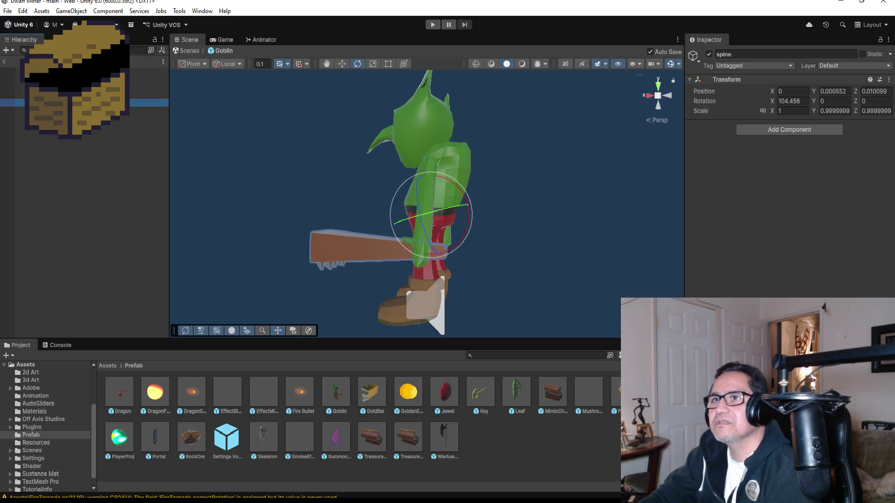
left_click(4, 61)
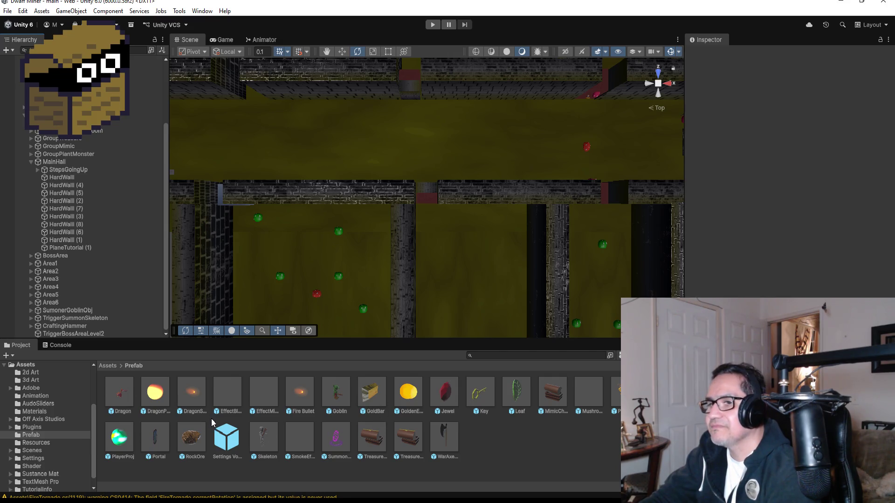
left_click(263, 438)
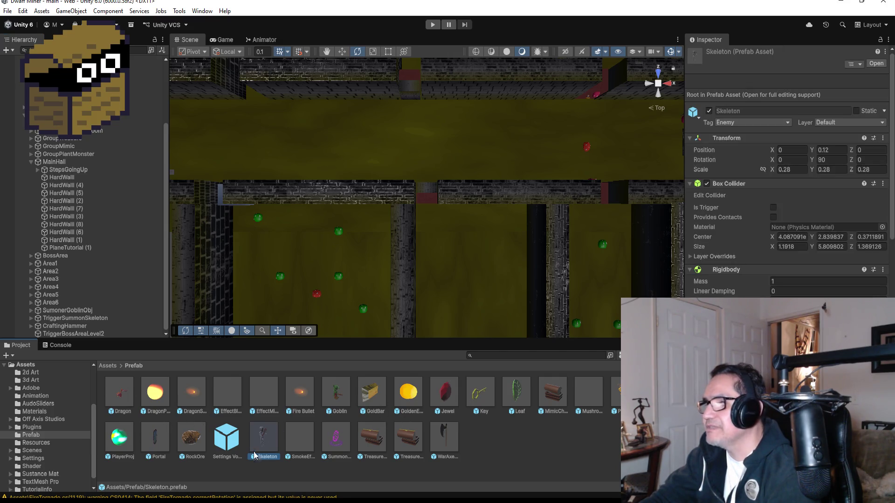
double_click(262, 427)
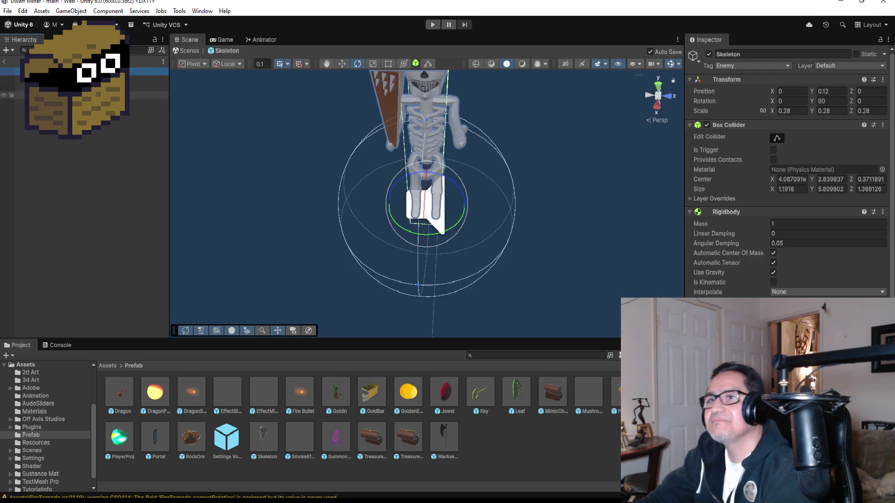
left_click(70, 86)
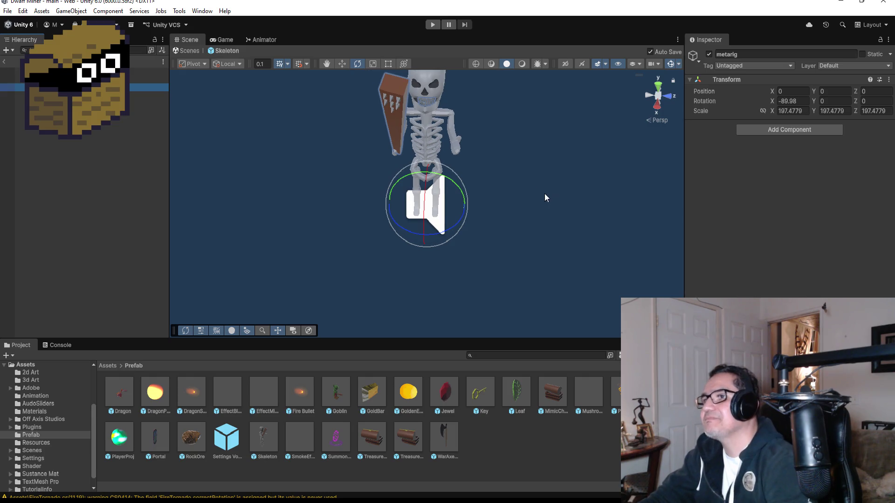
mouse_move(545, 194)
left_mouse_down("alt")
mouse_move(468, 116)
mouse_move(480, 130)
left_mouse_up("alt")
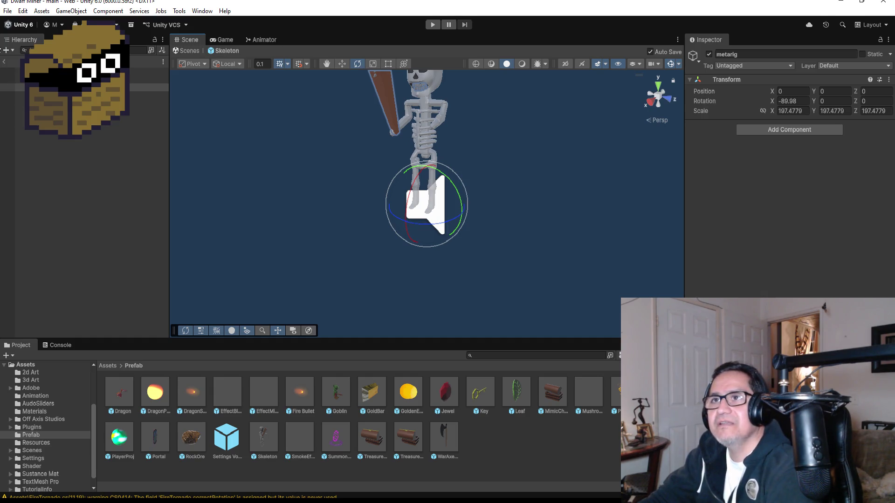
left_click(10, 87)
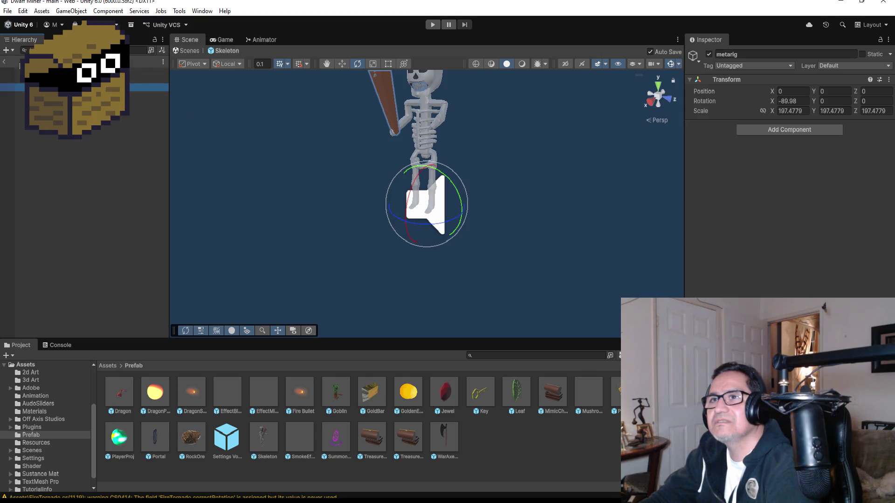
left_click(5, 63)
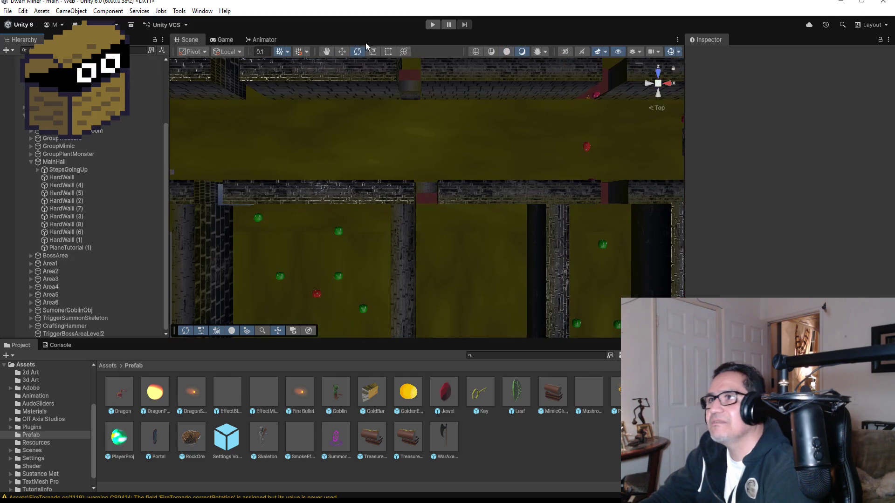
left_click(432, 25)
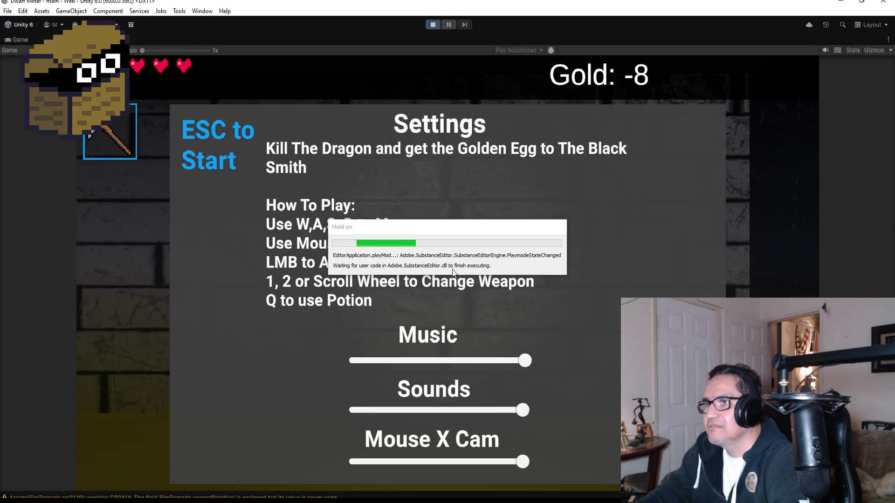
key("Escape")
key("w")
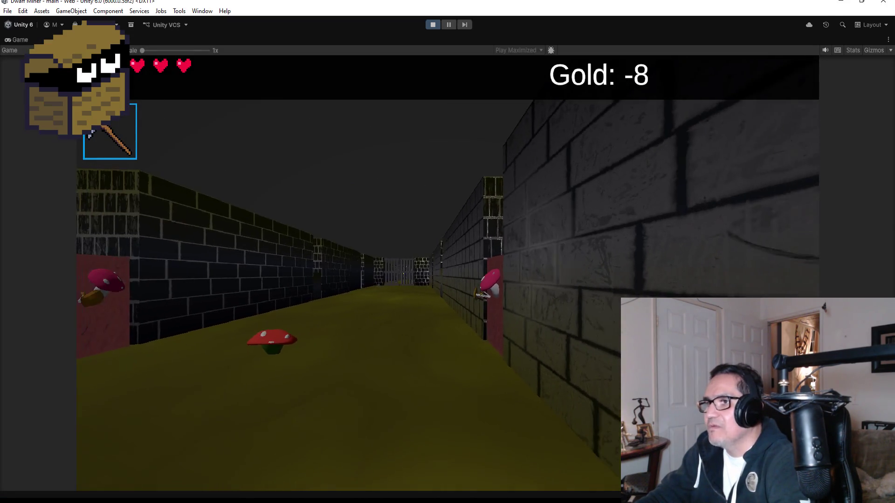
key("2")
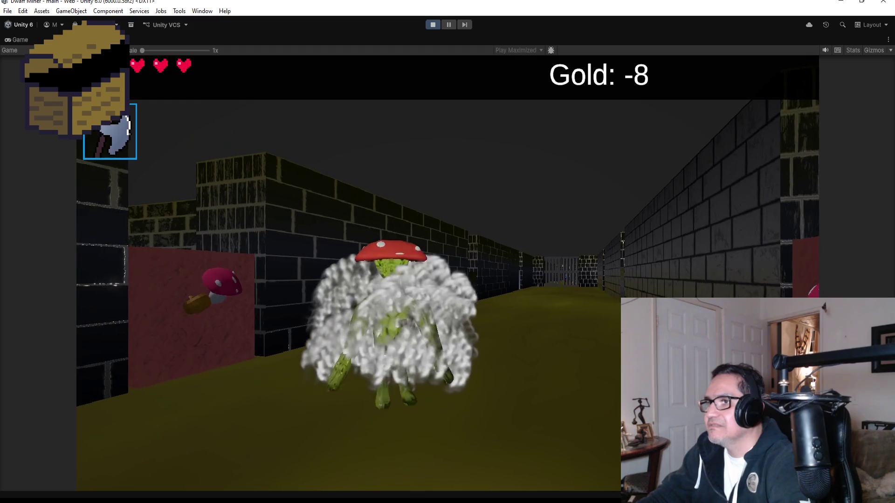
key("w")
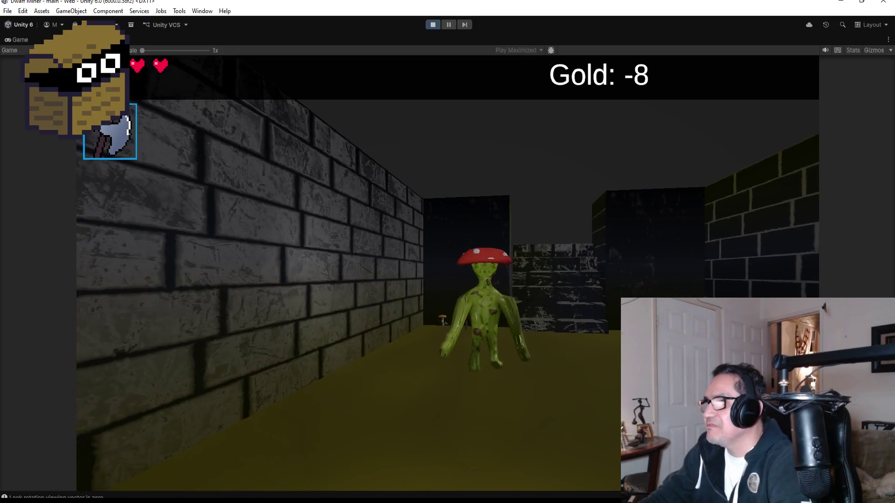
key("Escape")
left_click(432, 24)
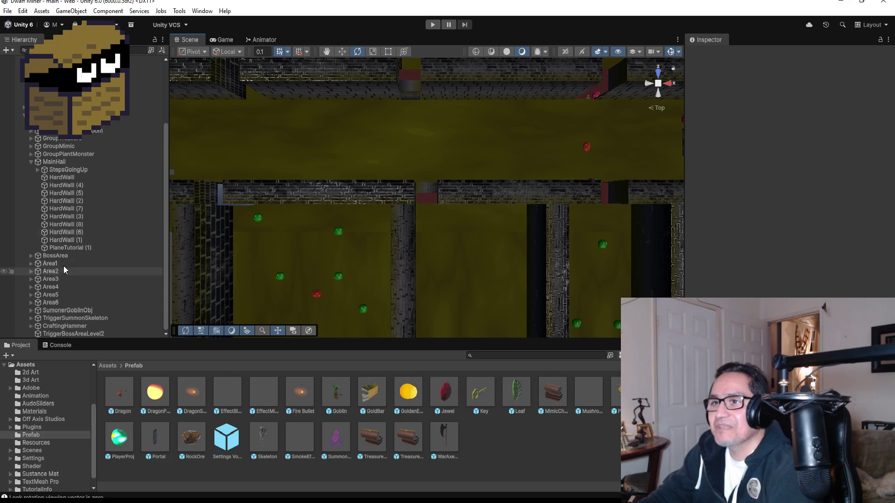
Step: Open the PlantMonster prefab to view its Rigidbody with rotation frozen on all axes
double_click(264, 436)
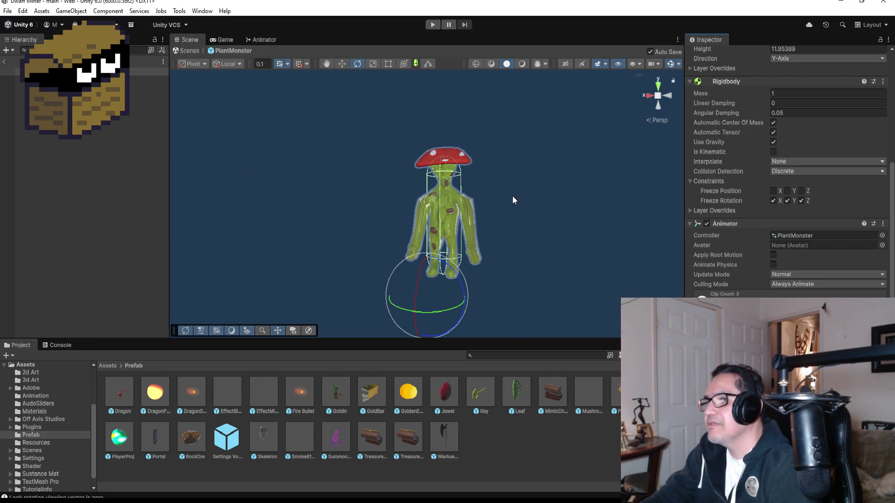
Step: Orbit to a side view of PlantMonster and select its HitPos point and Body mesh
left_click_drag(513, 198, 293, 168)
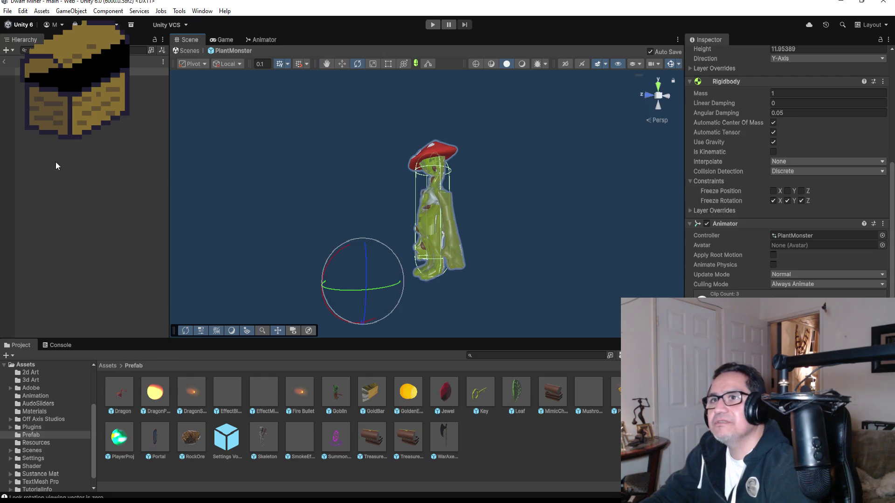
left_click(70, 103)
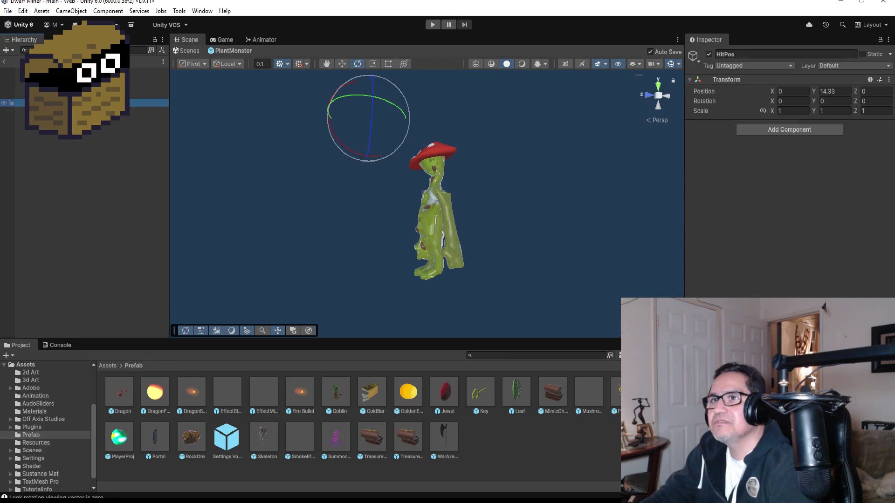
scroll(84, 93, "down", 3)
left_click(70, 87)
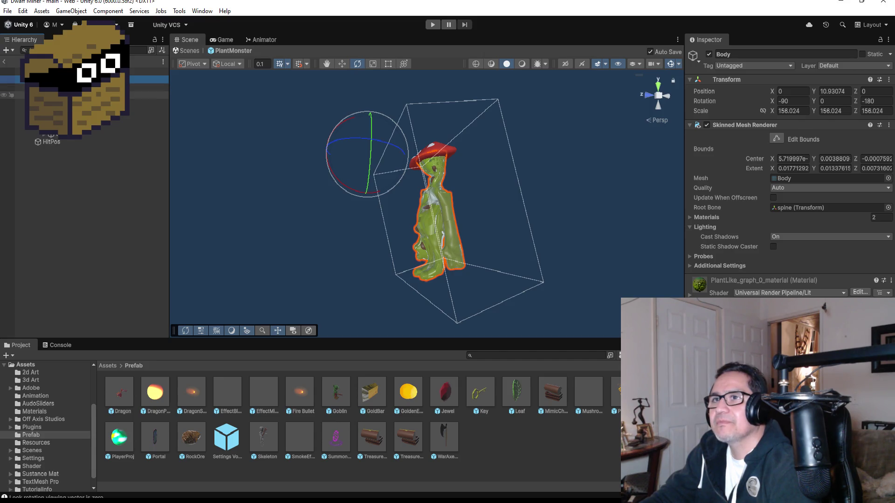
Step: Expand the armature to show shin.R, foot.R, thigh and spine.002 bones, then reselect spine, HitPos and Body
left_click(25, 110)
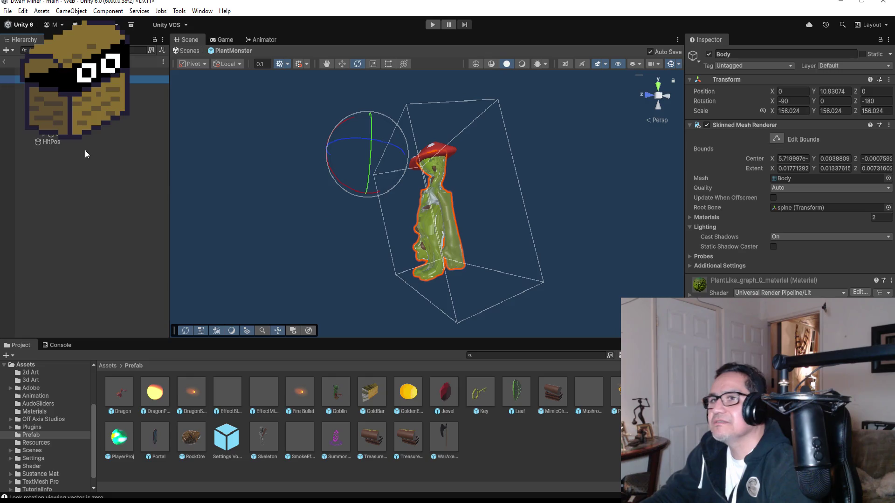
left_click(43, 133)
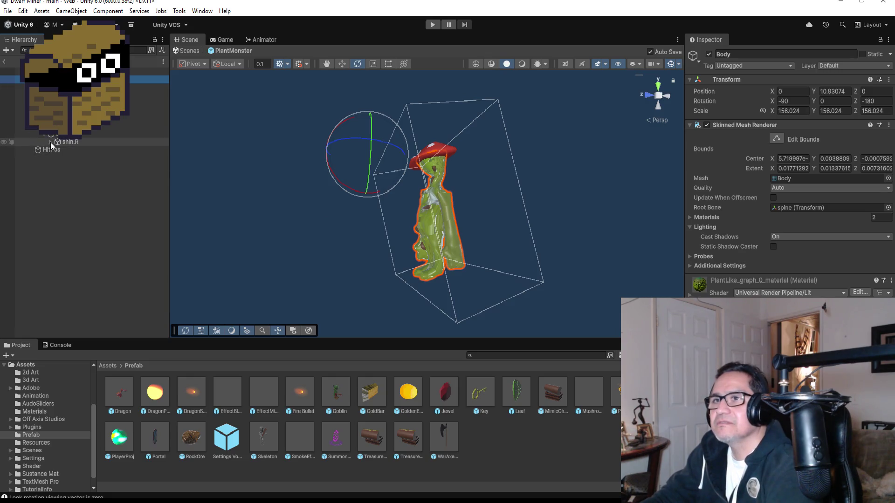
left_click(50, 142)
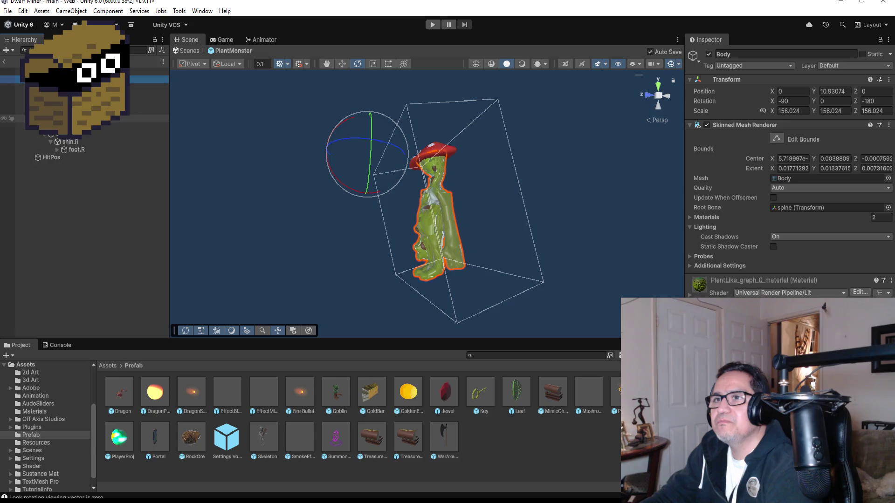
left_click(30, 103)
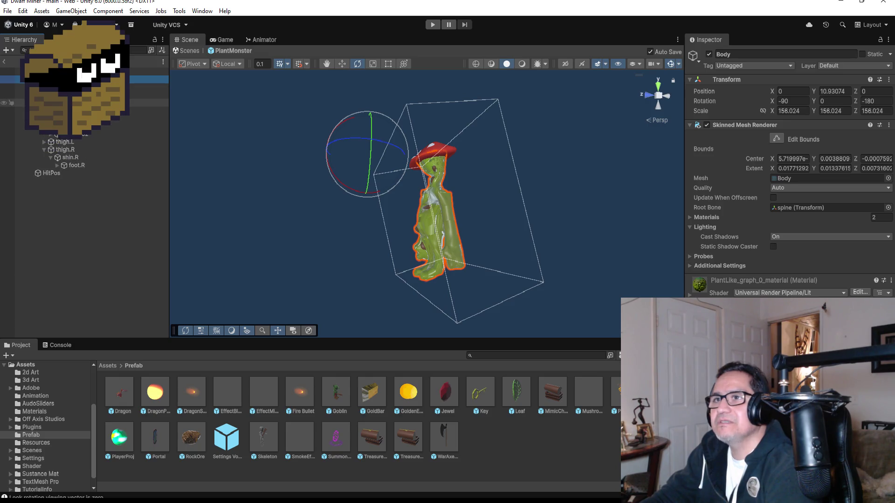
left_click(44, 134)
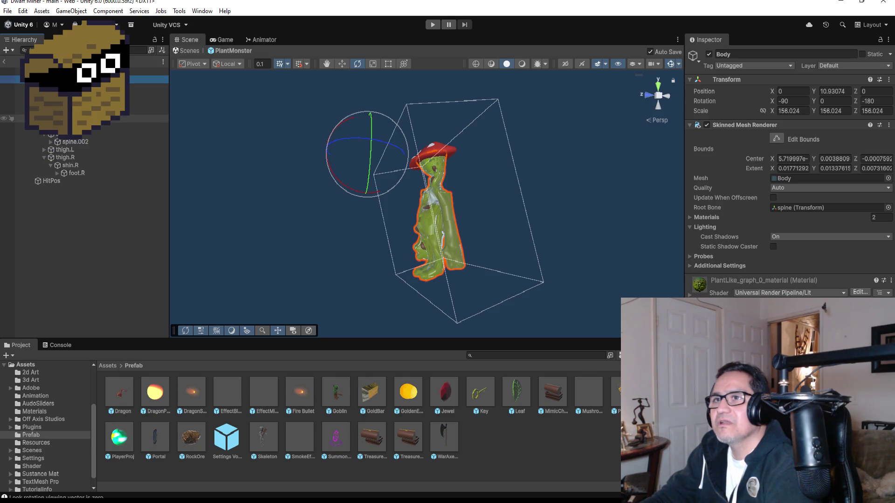
left_click(70, 94)
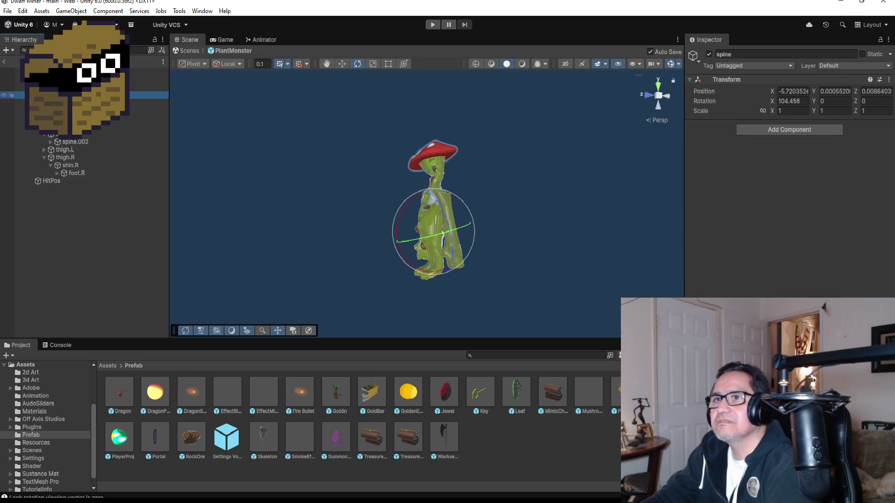
left_click(70, 94)
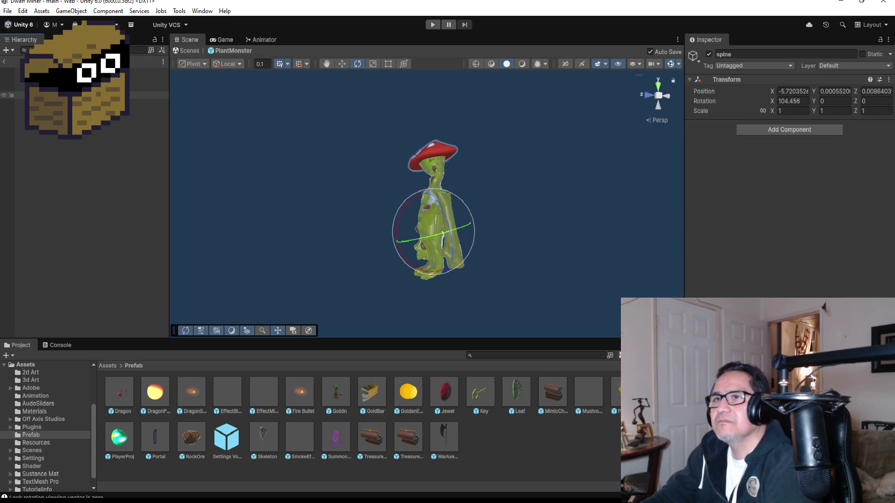
left_click(70, 79)
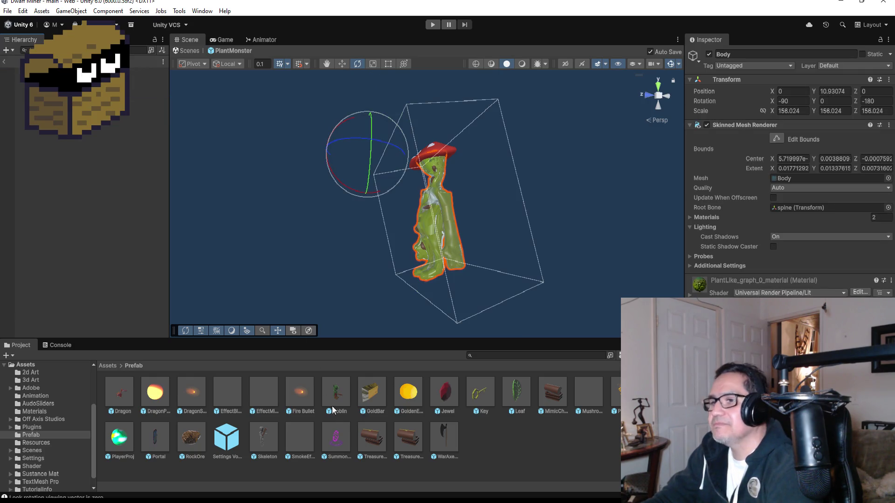
Step: Open the Skeleton prefab and inspect its Cube, Pelvis and HitPos parts from a side view
double_click(259, 434)
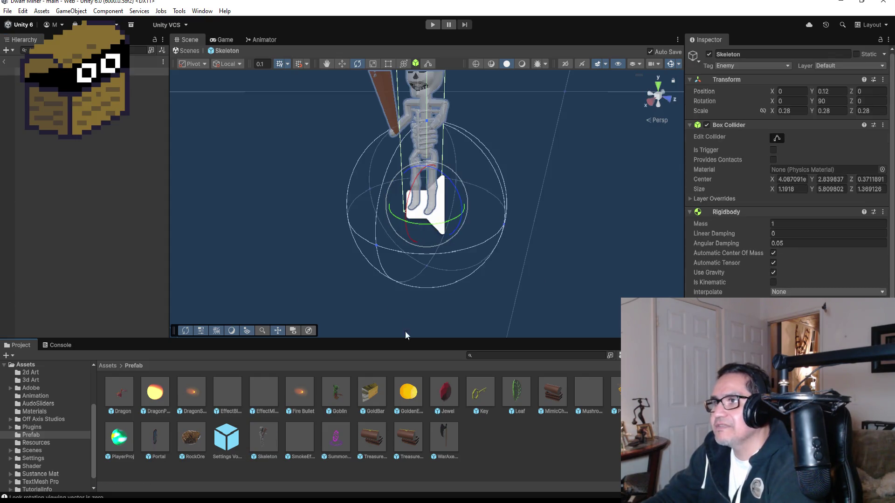
left_click(70, 79)
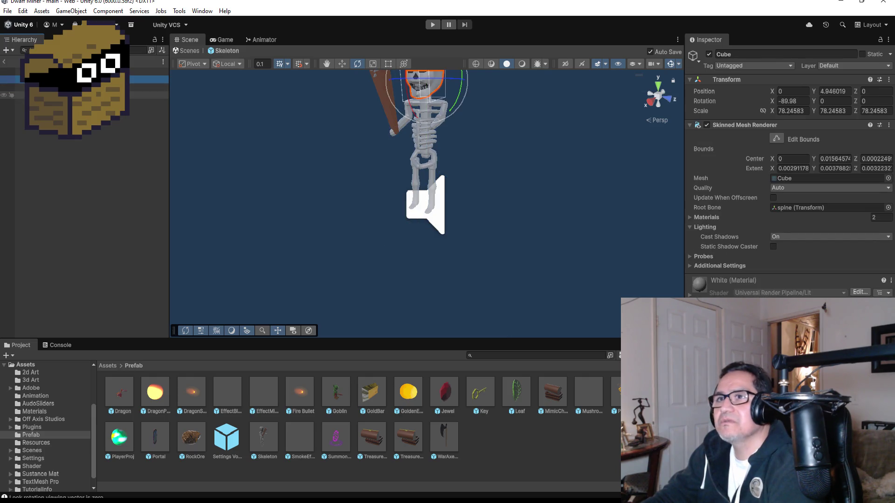
left_click(70, 94)
left_click(70, 102)
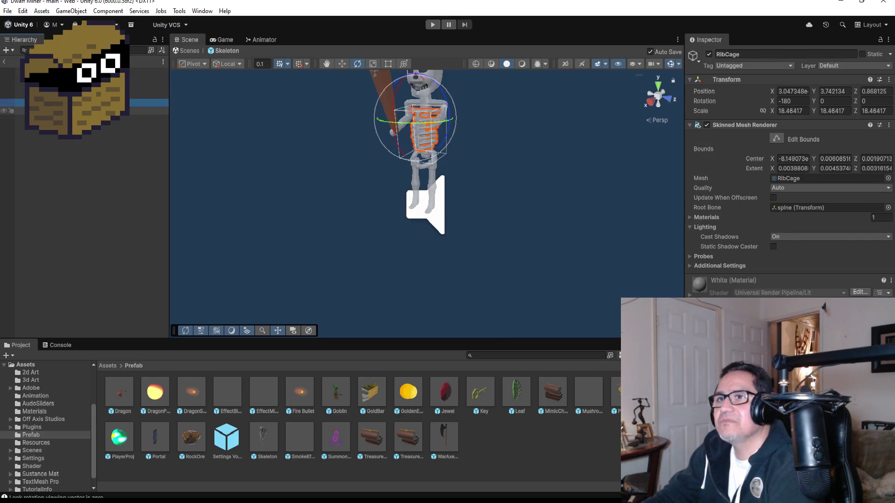
left_click(69, 118)
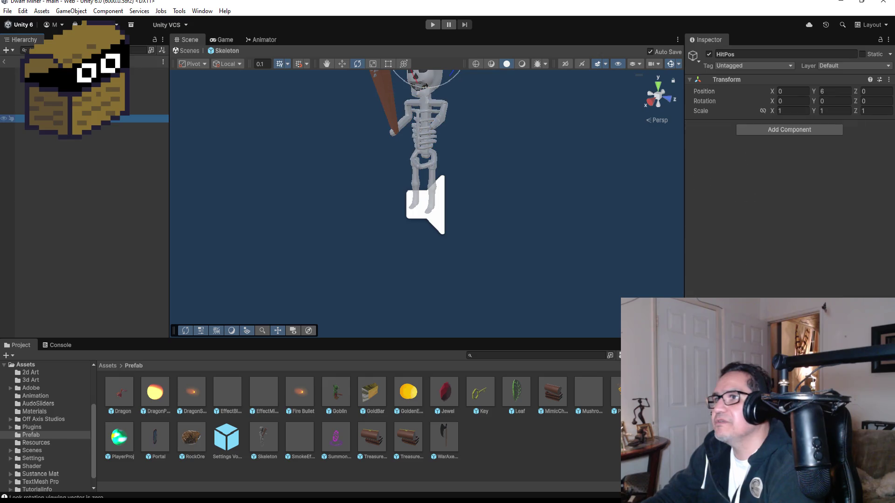
left_click(70, 79)
mouse_move(493, 192)
left_mouse_down()
mouse_move(337, 144)
mouse_move(356, 140)
left_mouse_up()
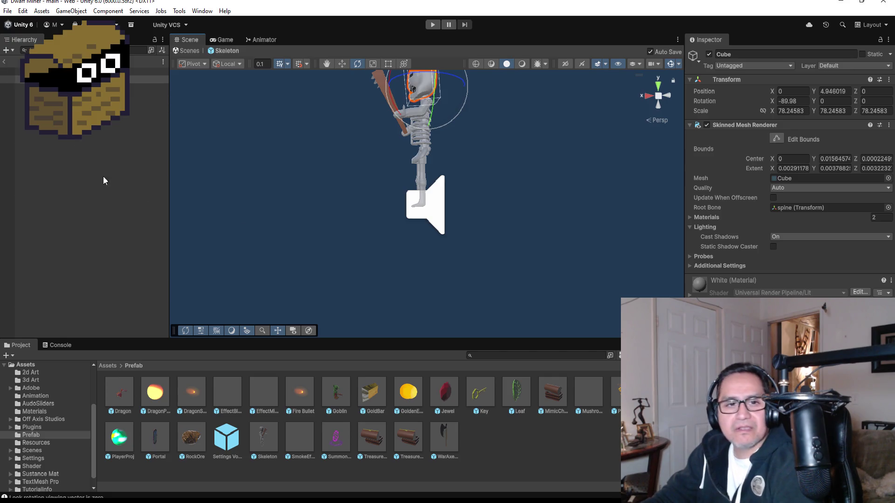
left_click(69, 71)
scroll(788, 186, "down", 10)
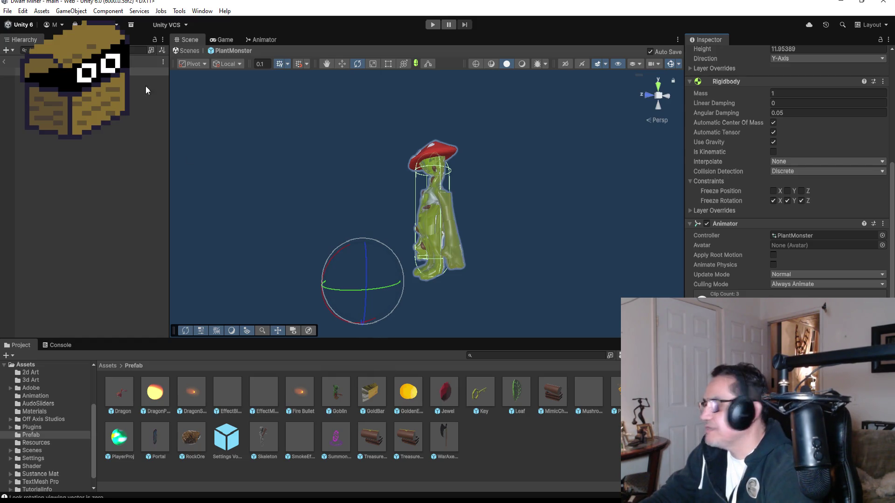
Step: Save the scene and start Play mode
left_click(7, 11)
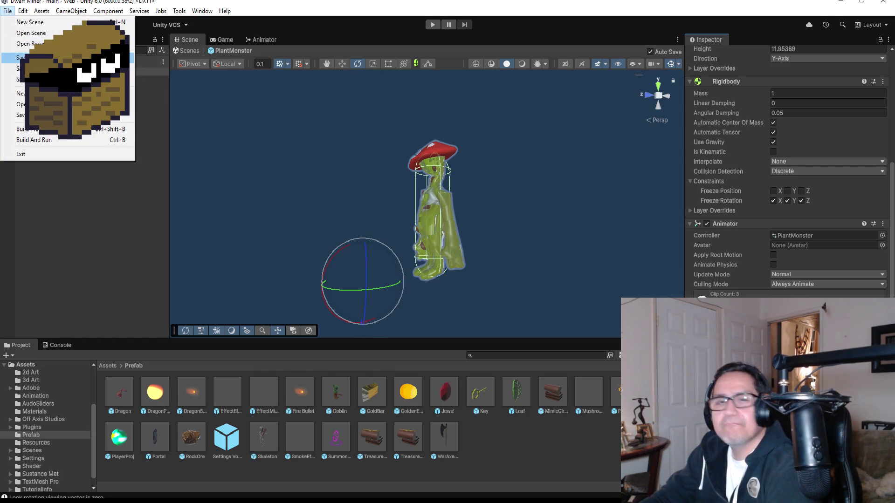
left_click(28, 57)
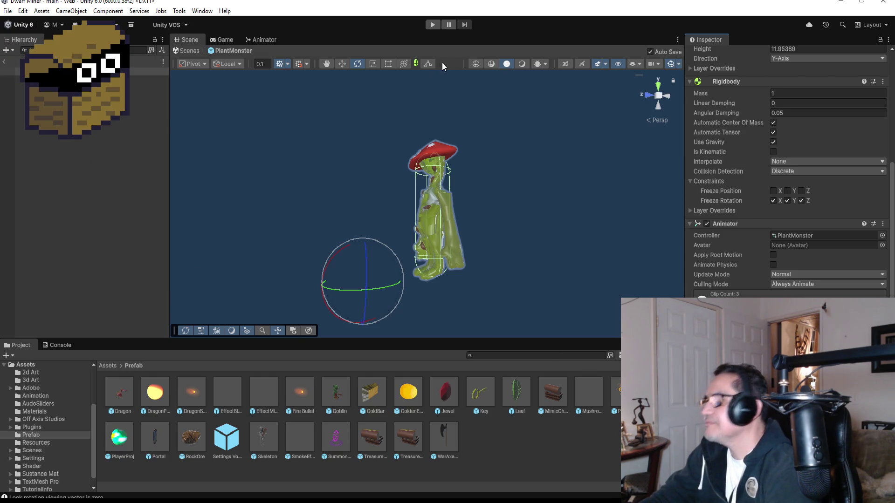
left_click(431, 29)
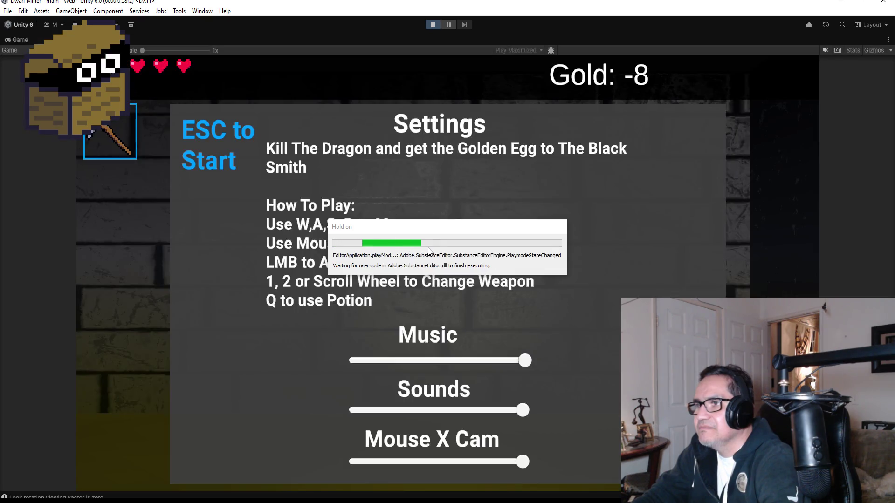
Step: Walk toward the mushroom monster with the axe equipped, then stop Play mode
key("Escape")
key("w")
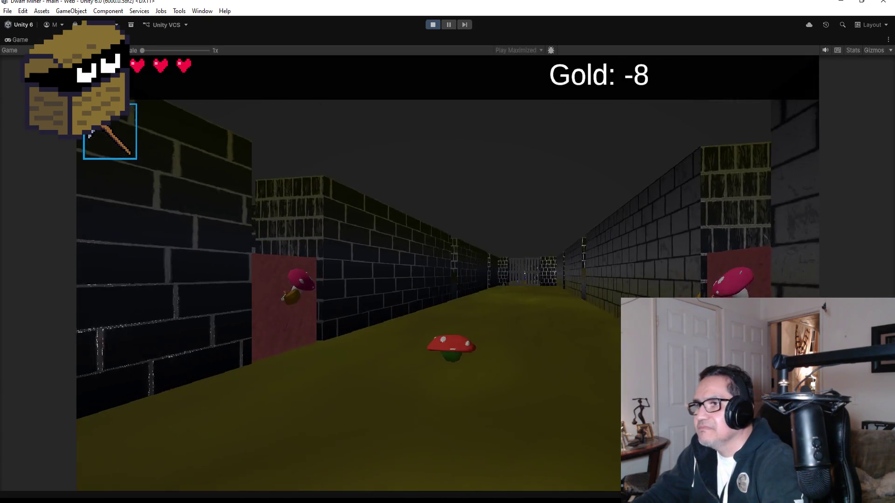
key("2")
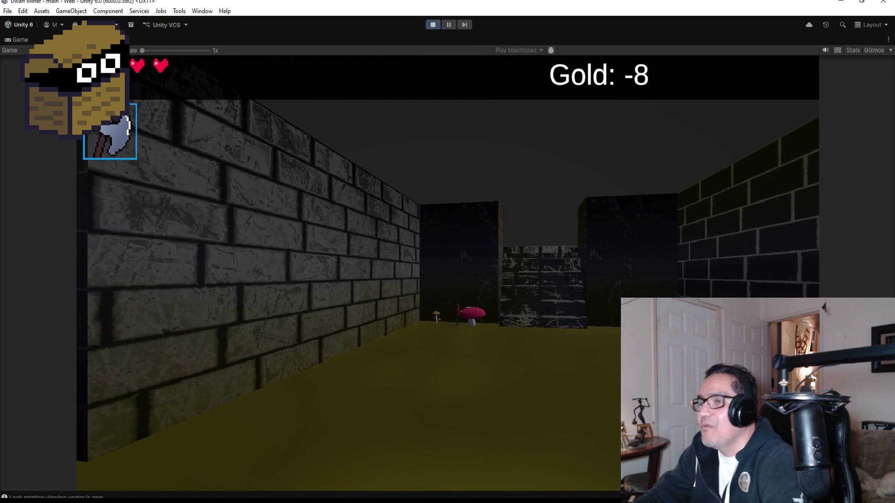
key("Escape")
left_click(437, 25)
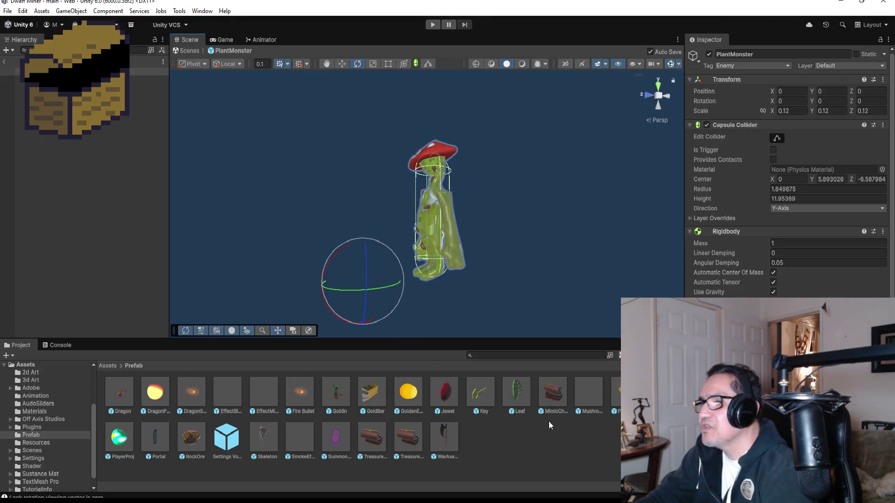
Step: In the PlantMonster animator graph, drag PlantAttack from behind PlantWalk to below PlantIntro
scroll(788, 187, "down", 5)
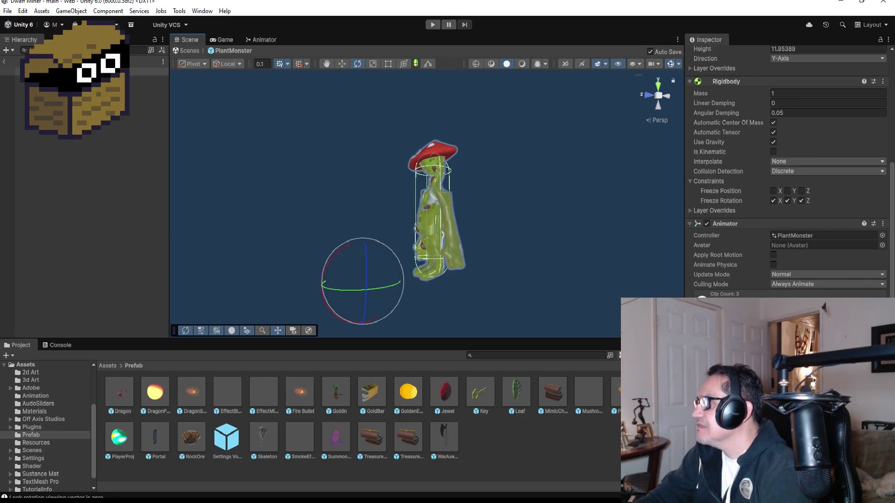
left_click(221, 40)
left_click(261, 40)
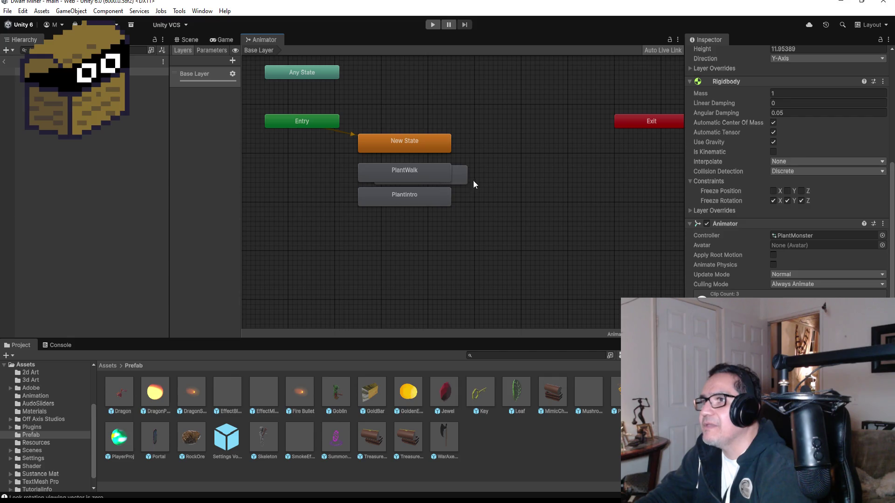
mouse_move(465, 175)
left_mouse_down()
mouse_move(469, 201)
mouse_move(449, 231)
left_mouse_up()
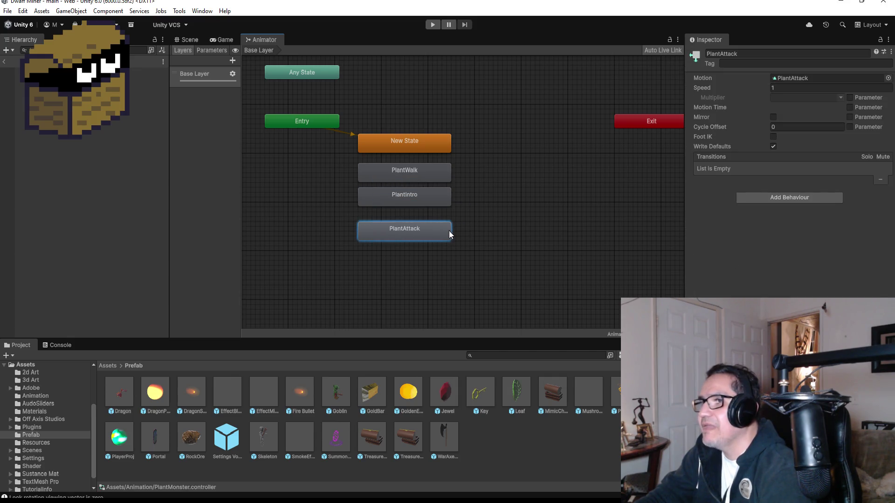
Step: Save GoblinAttack.cs and PlantMonster.cs, reviewing PlantMonster's Update and OnCollisionStay attack code
key("alt+Tab")
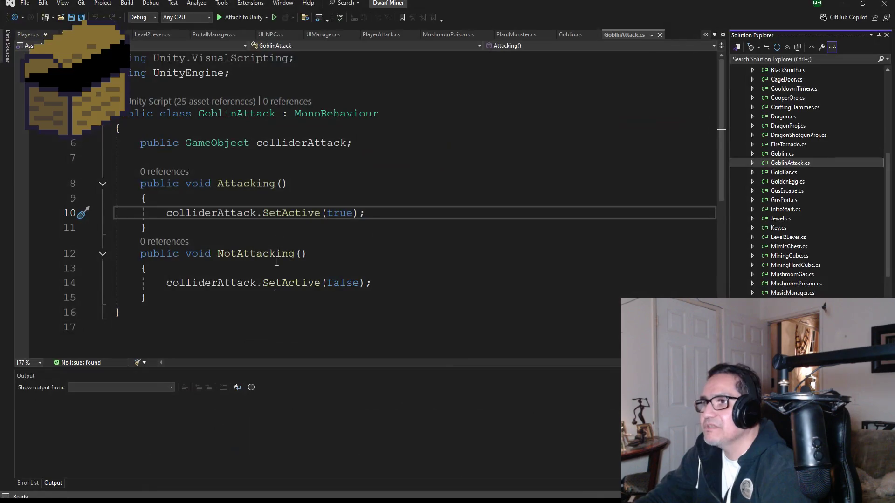
key("ctrl+s")
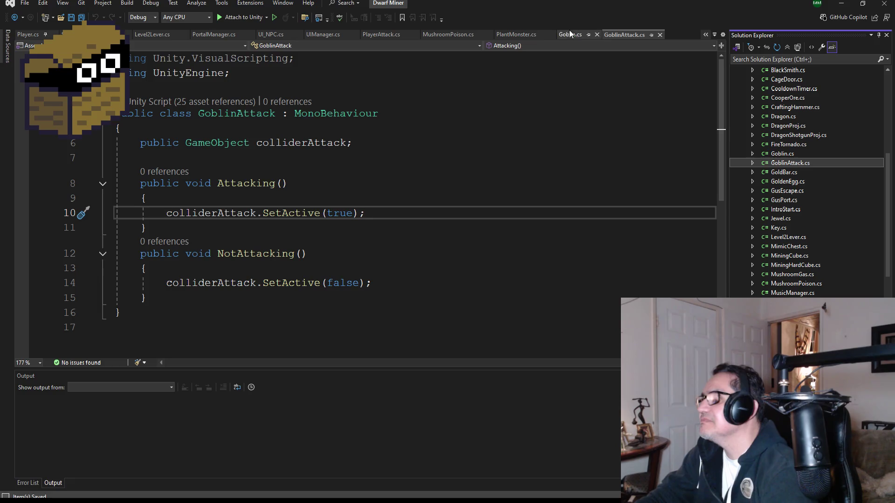
left_click(519, 34)
scroll(361, 258, "down", 10)
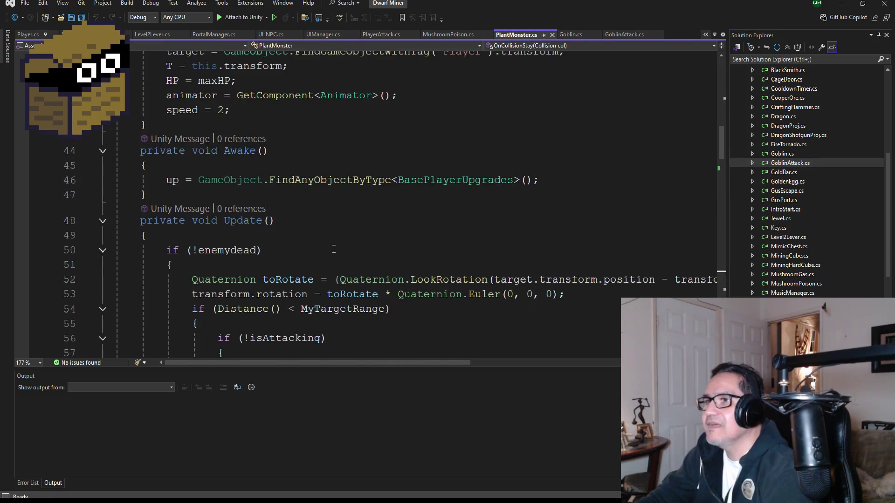
left_click(373, 303)
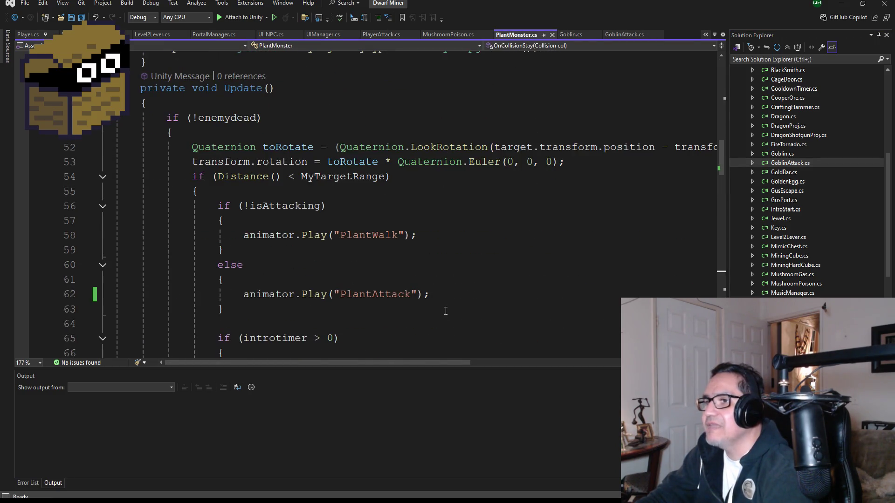
key("ctrl+s")
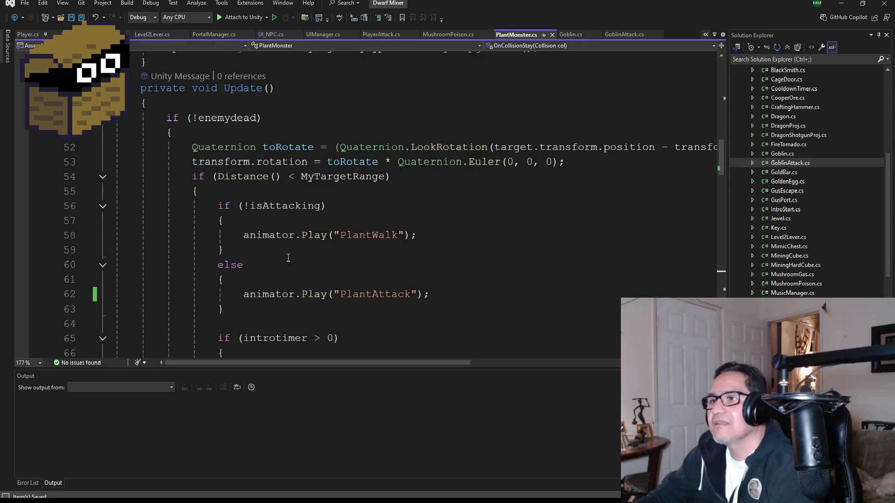
scroll(303, 255, "down", 15)
scroll(326, 251, "down", 7)
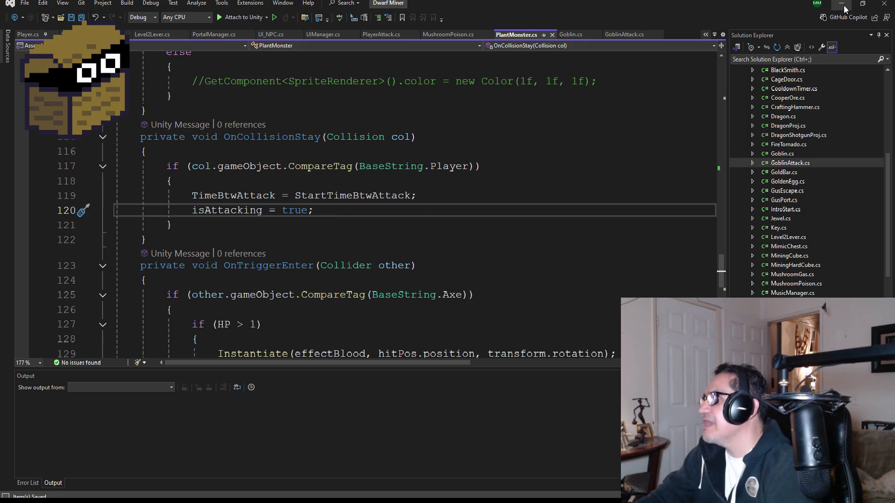
key("alt+Tab")
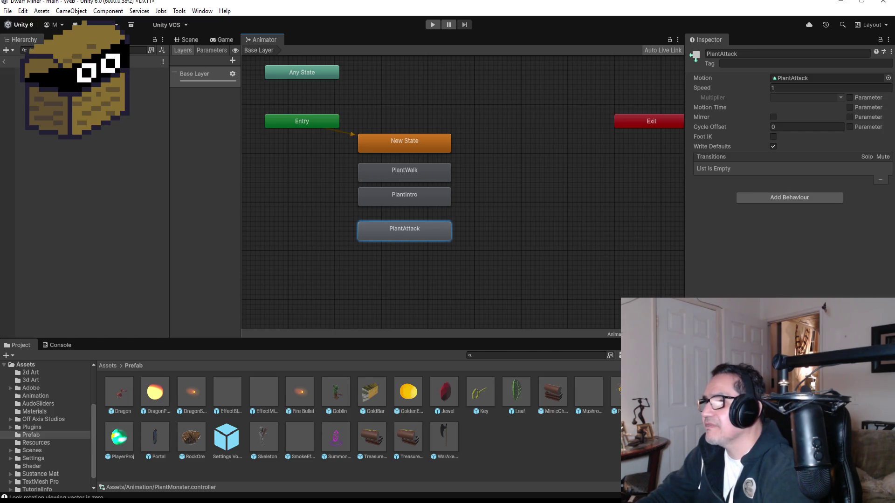
Step: Set PlantMonster's capsule collider as a trigger, widen its radius to about 3.19, and enter Play mode
left_click(187, 42)
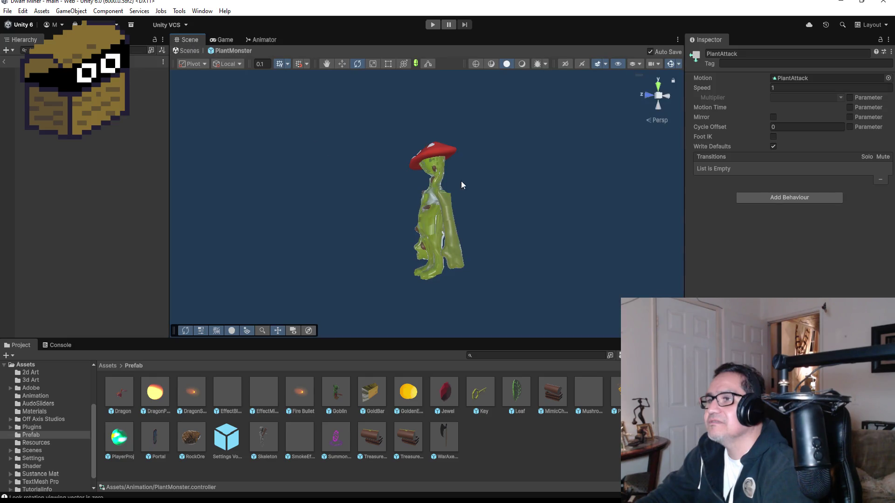
left_click(56, 71)
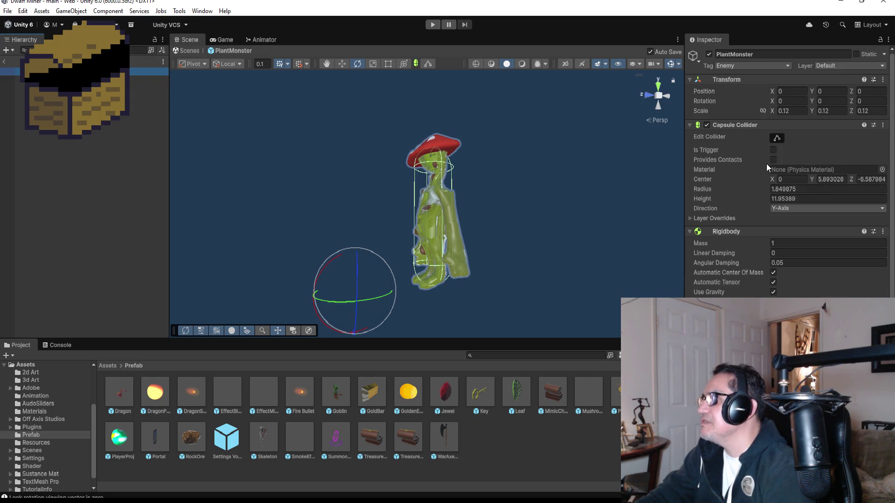
left_click(776, 138)
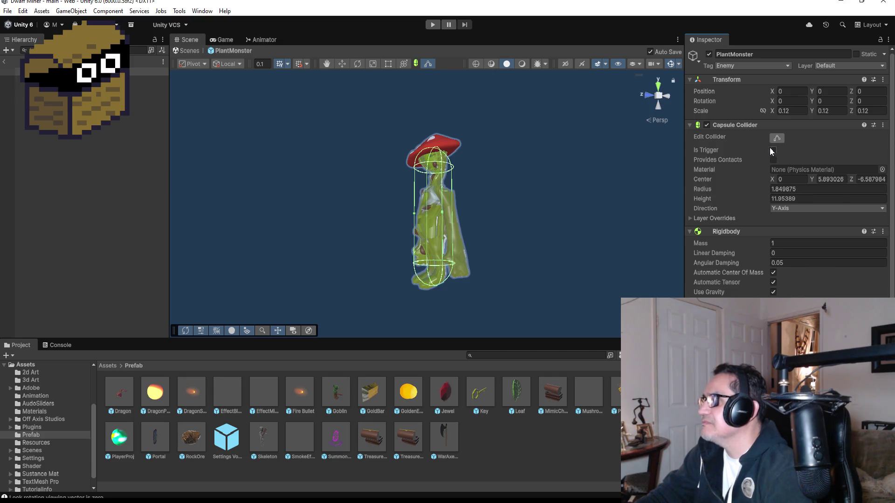
left_click(772, 149)
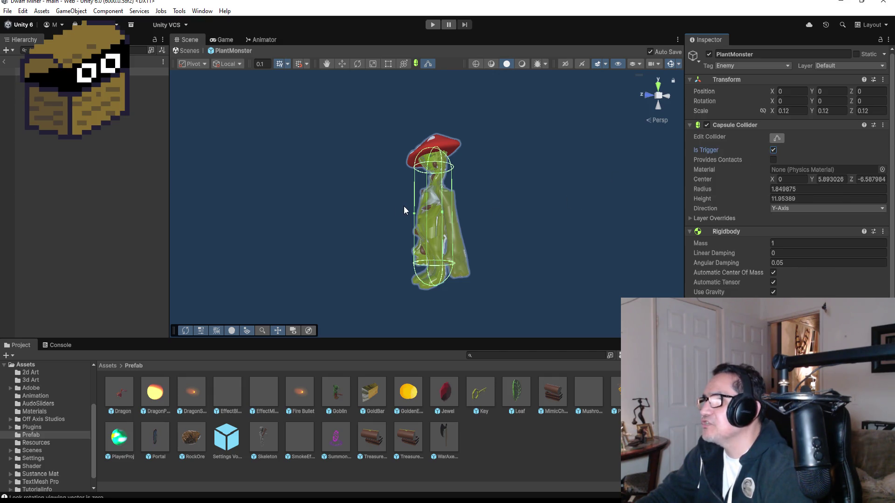
left_click_drag(412, 211, 399, 216)
mouse_move(582, 216)
left_mouse_down()
mouse_move(496, 210)
mouse_move(502, 216)
mouse_move(416, 232)
mouse_move(404, 213)
left_mouse_up()
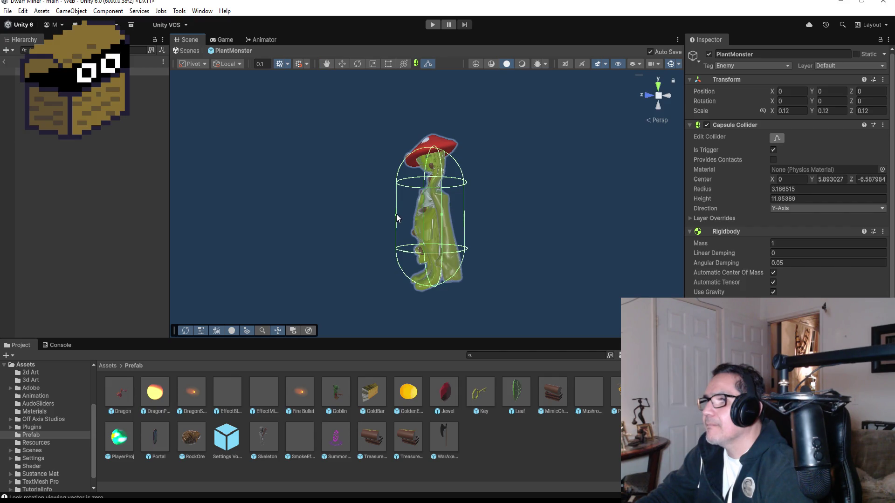
left_click(432, 25)
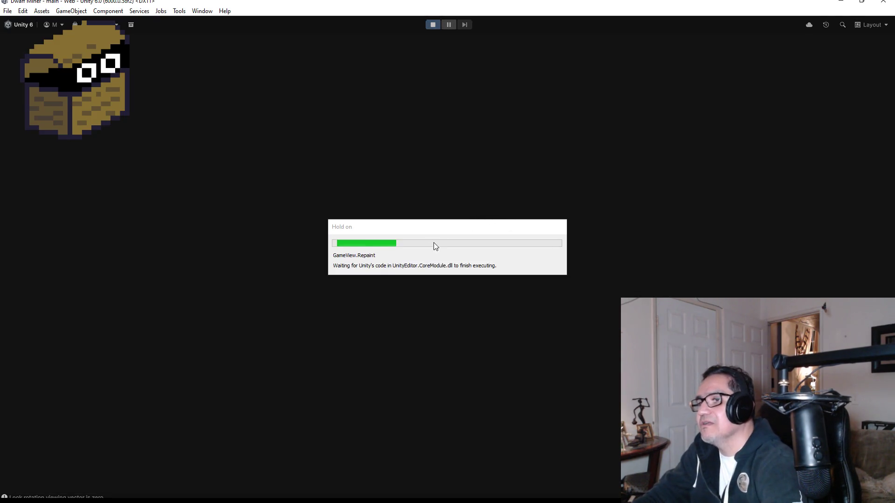
Step: Take a brief first walk down the corridor toward the monster, then stop the play-test
key("Escape")
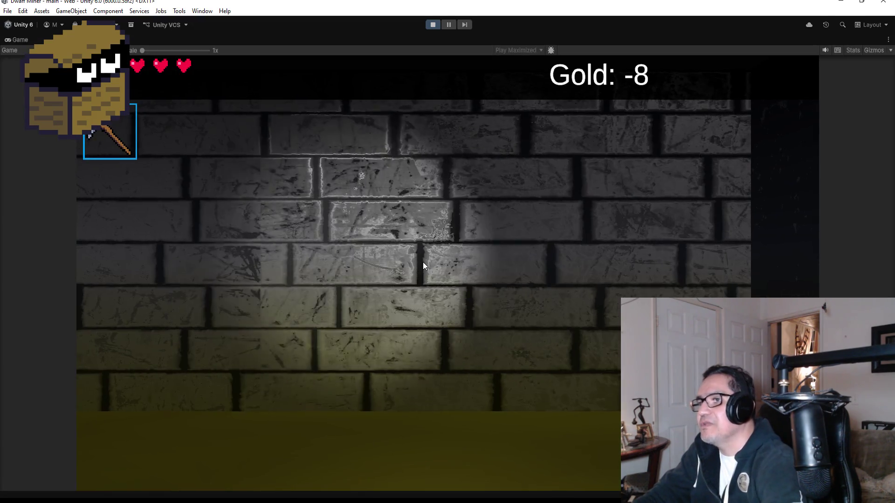
key("Left")
key("w")
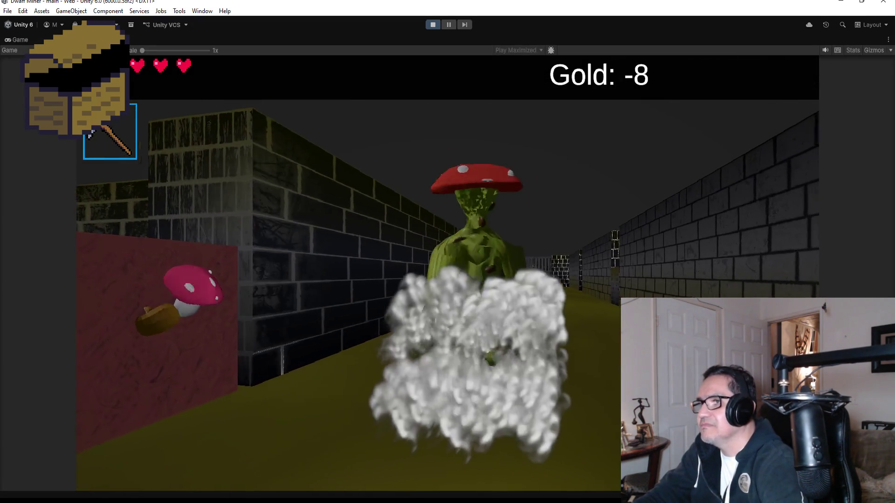
key("Escape")
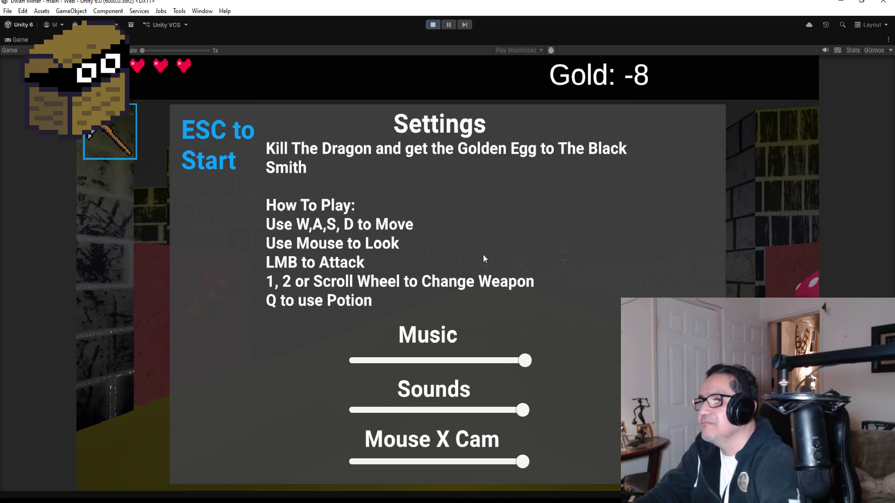
left_click(432, 24)
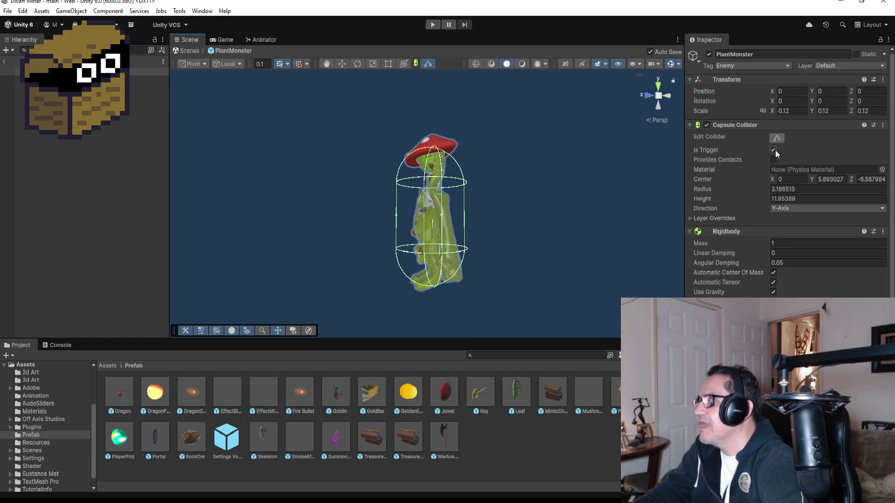
Step: Replay with the axe, step into the PlantMonster's attack range, back away, and stop
left_click(435, 24)
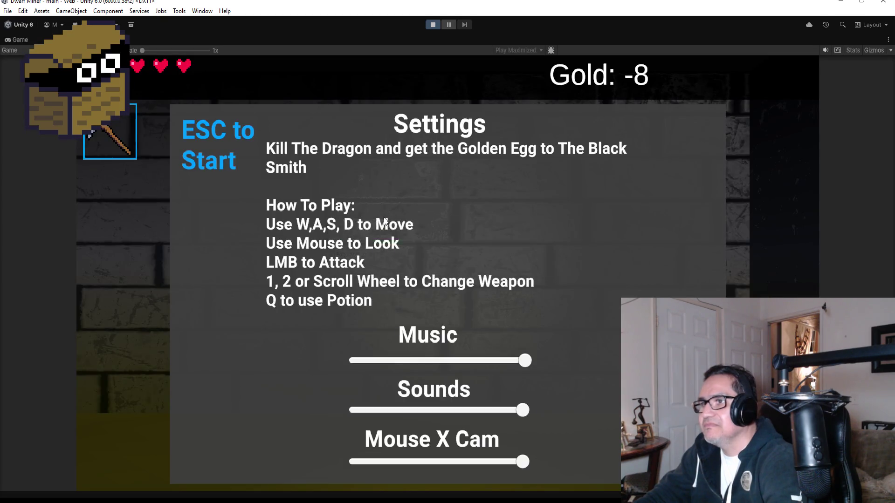
key("Escape")
key("2")
key("w")
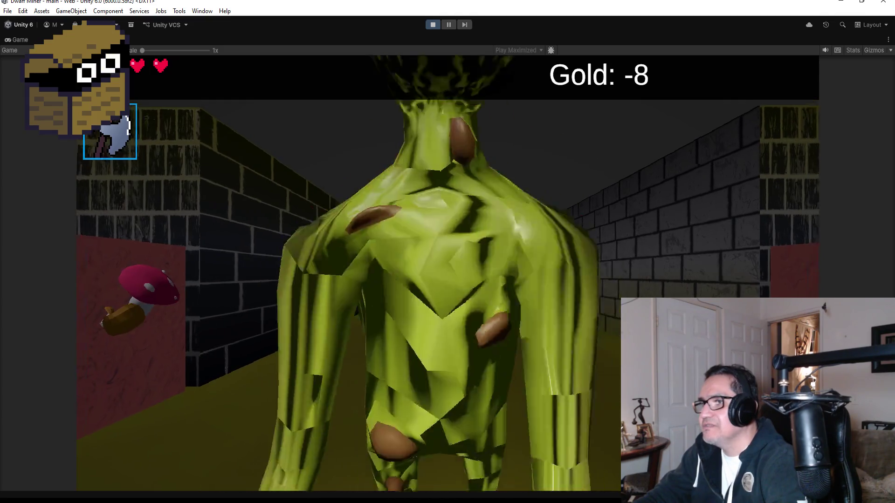
key("w")
key("s")
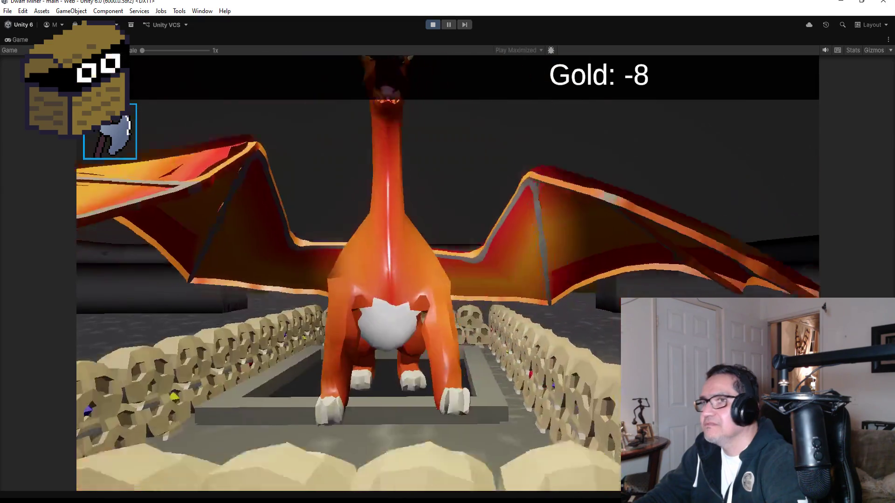
key("Escape")
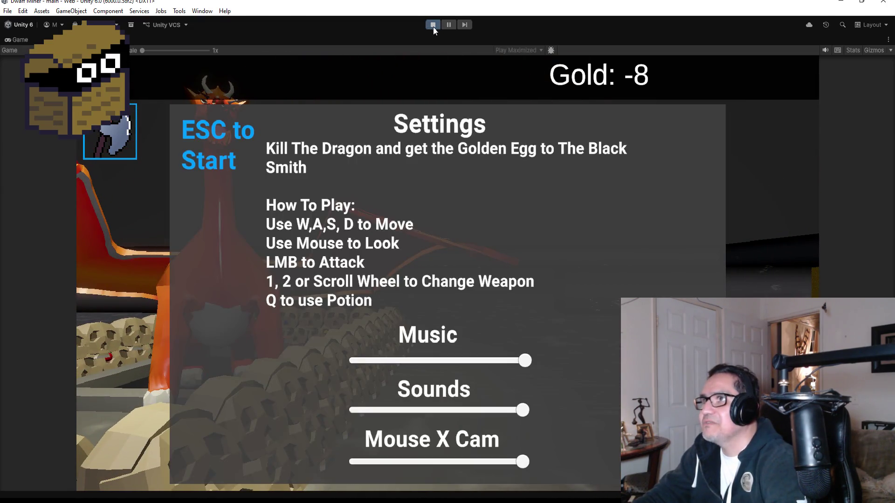
left_click(432, 25)
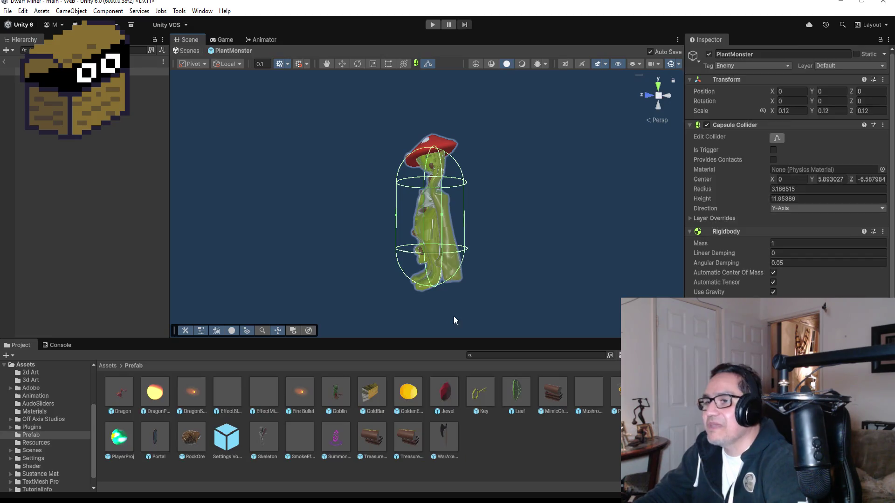
scroll(788, 173, "down", 5)
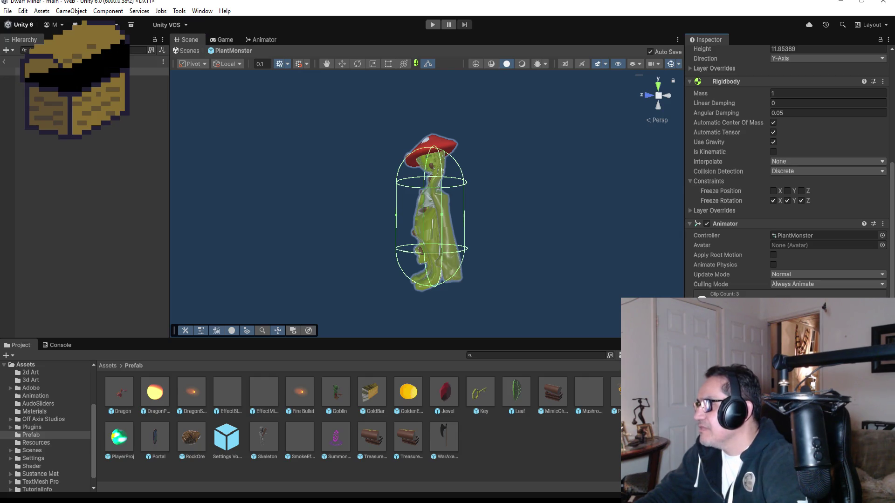
left_click(8, 11)
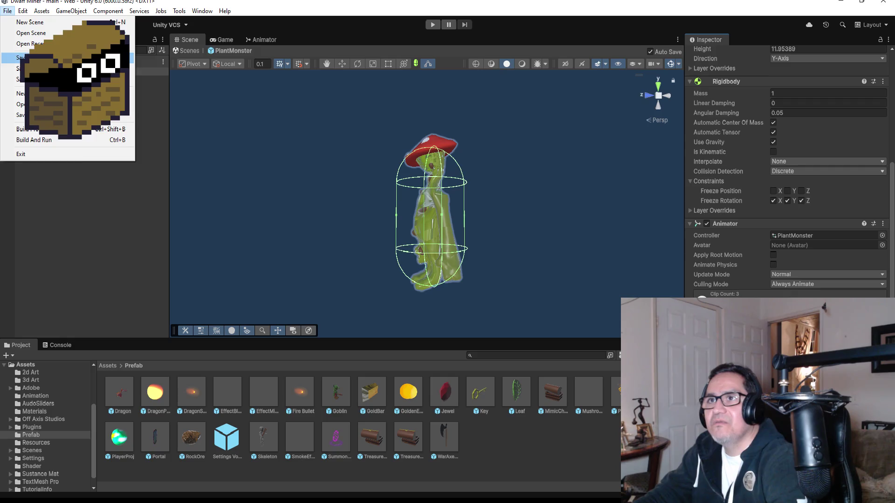
key("Escape")
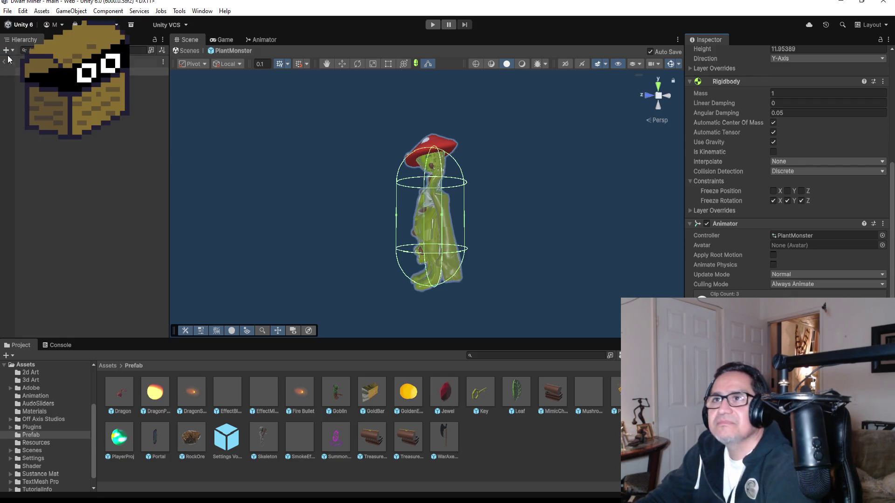
left_click(7, 10)
Step: Leave the PlantMonster prefab and select Area3's MagicCubeBreak object in the main scene
key("Escape")
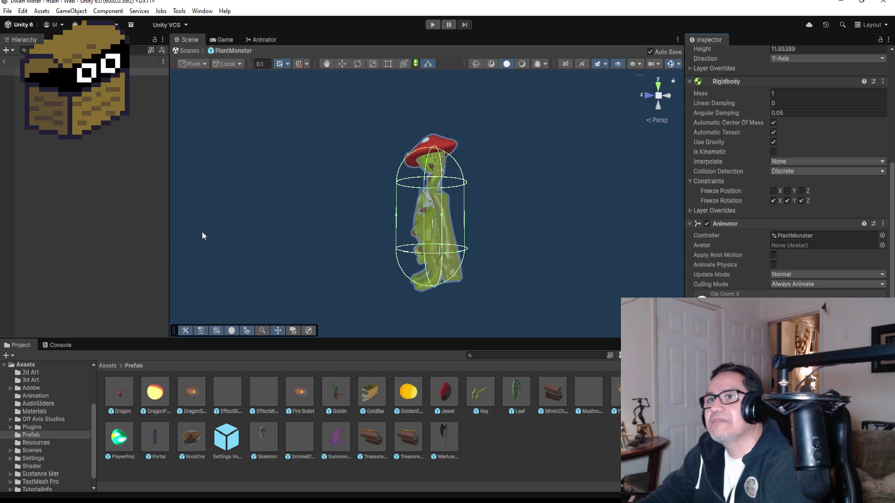
left_click(2, 61)
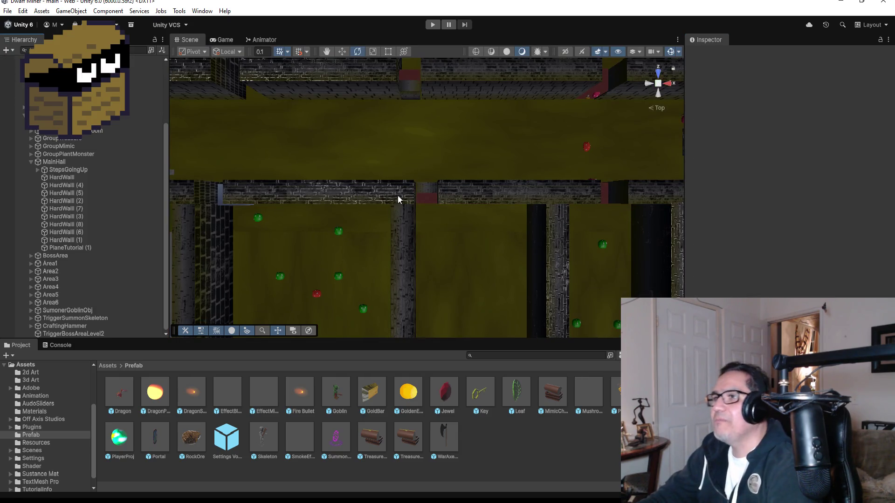
scroll(242, 195, "down", 2)
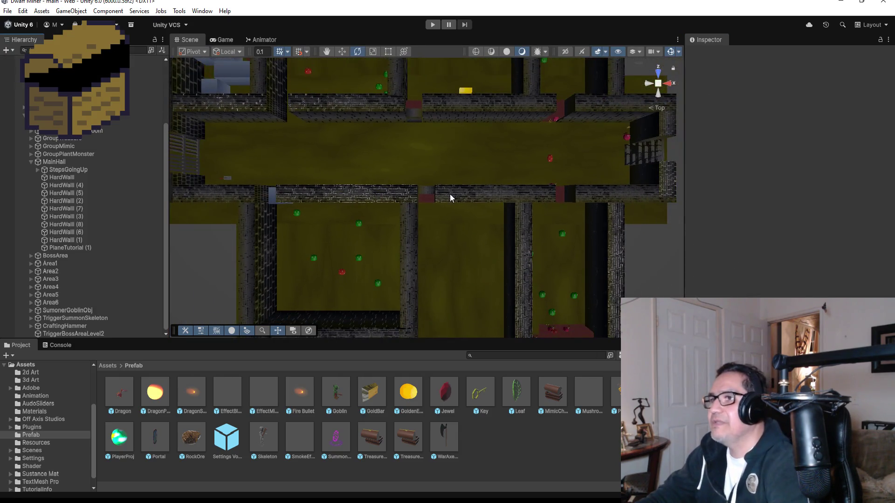
left_click(435, 197)
left_click(422, 195)
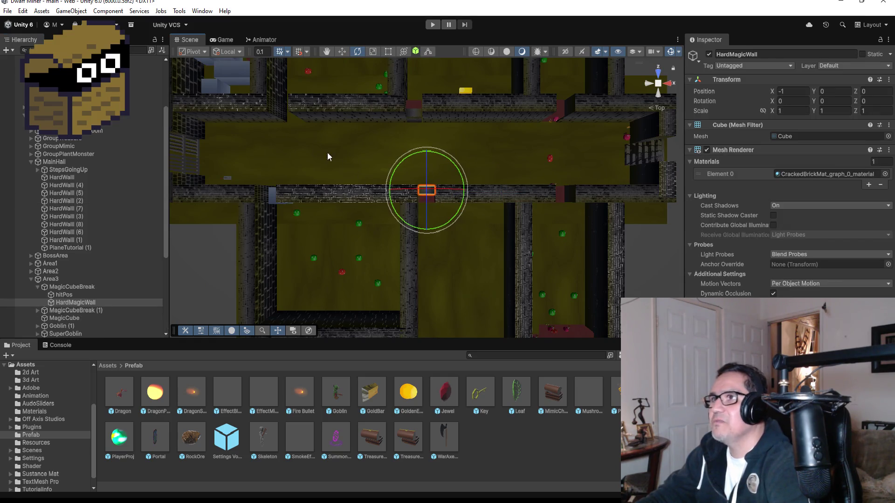
left_click(65, 286)
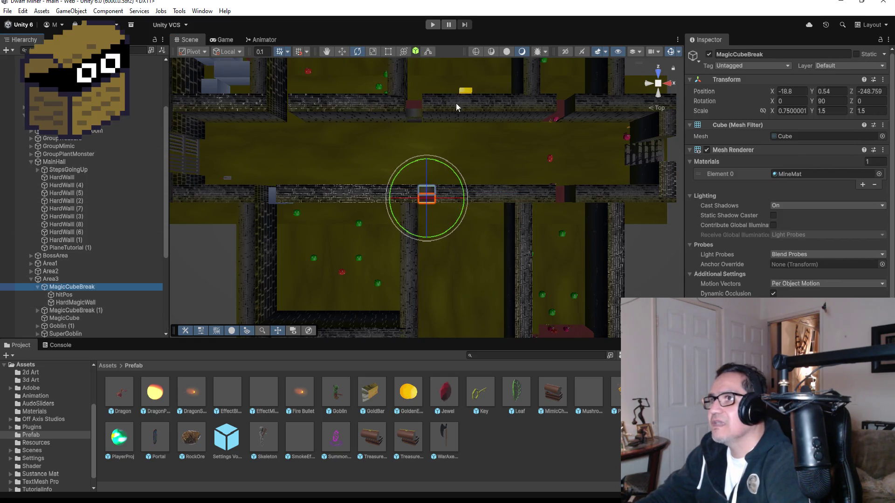
Step: Move MagicCubeBreak into the main hall to Z -245.63 and start a play-test
left_click(343, 52)
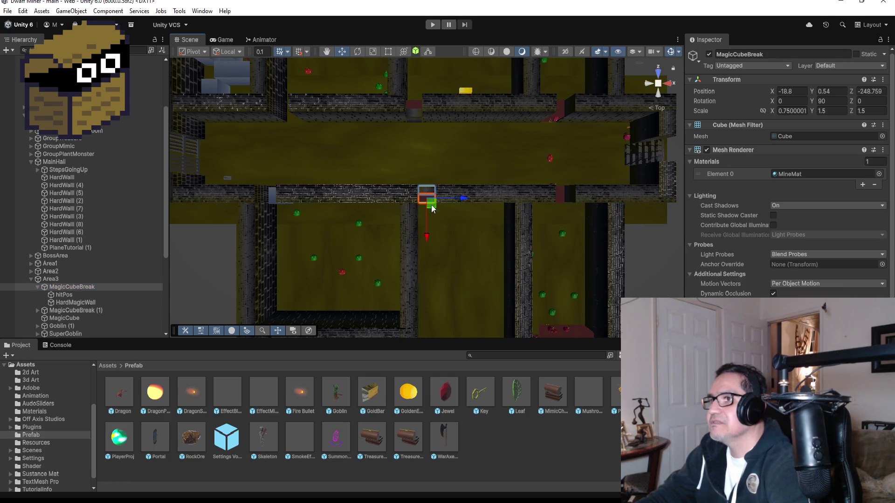
left_click_drag(428, 232, 437, 203)
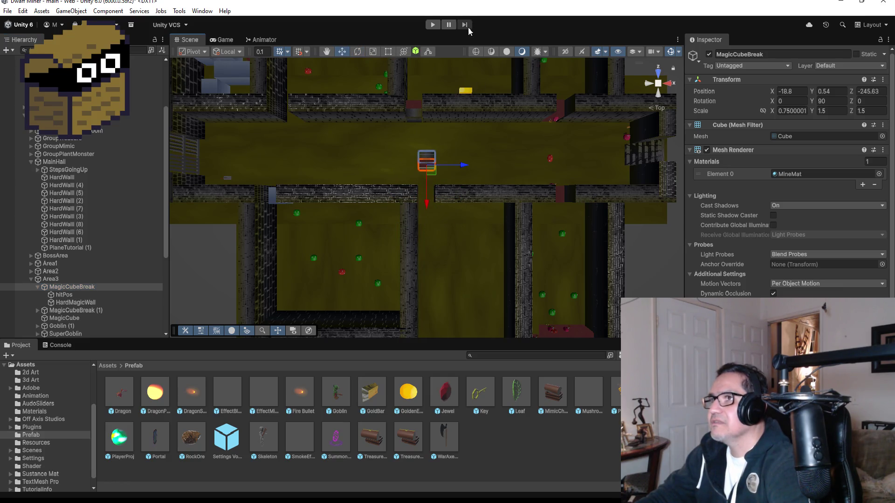
left_click(427, 25)
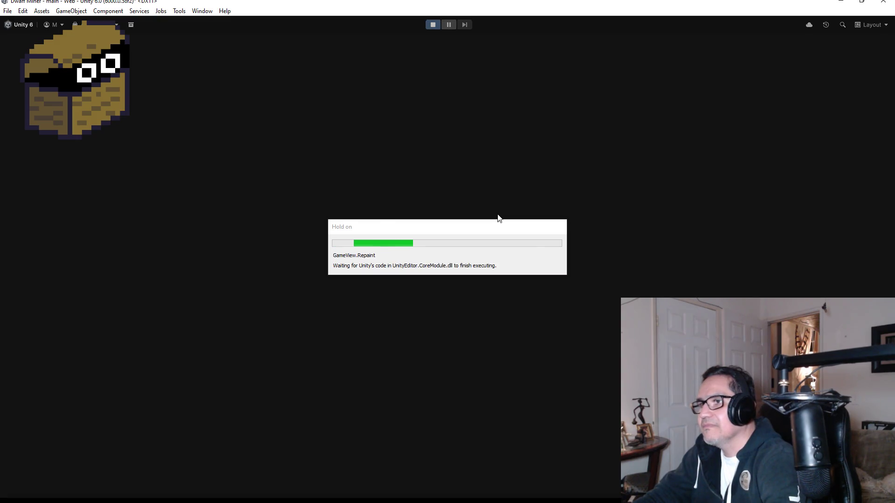
Step: With the axe equipped, walk past the red block toward the cage and pick up the key
key("Escape")
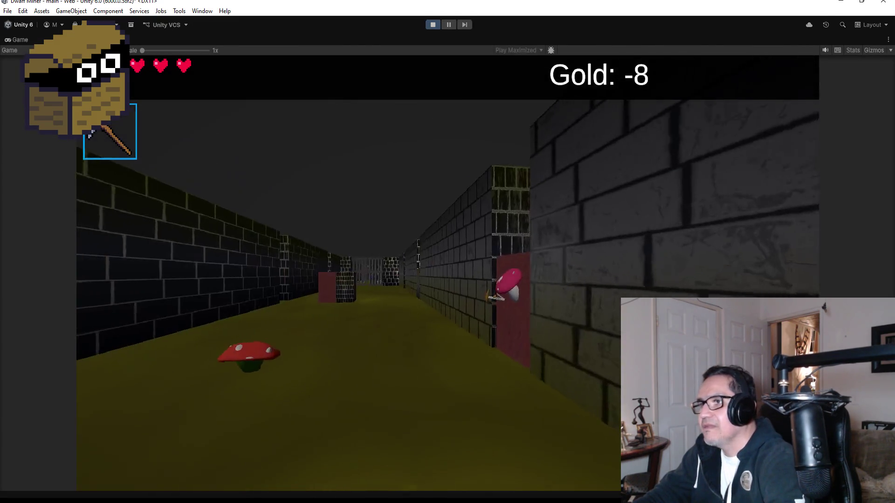
key("w")
key("2")
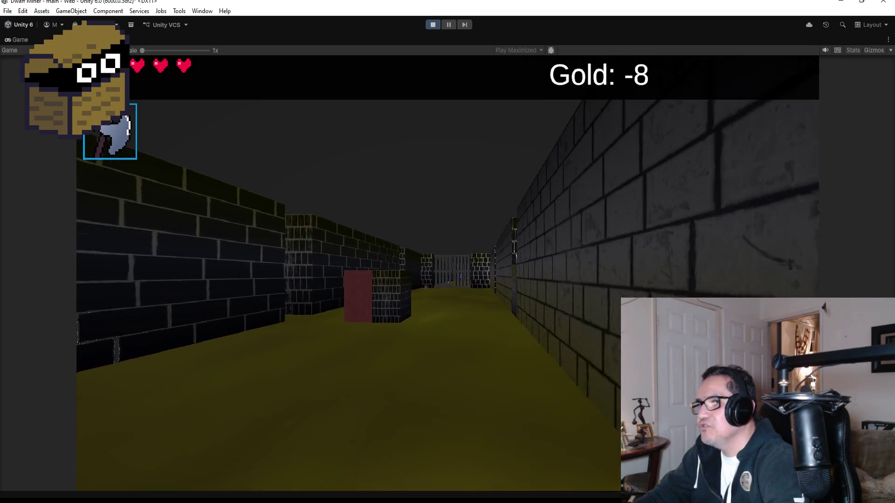
key("w")
key("a")
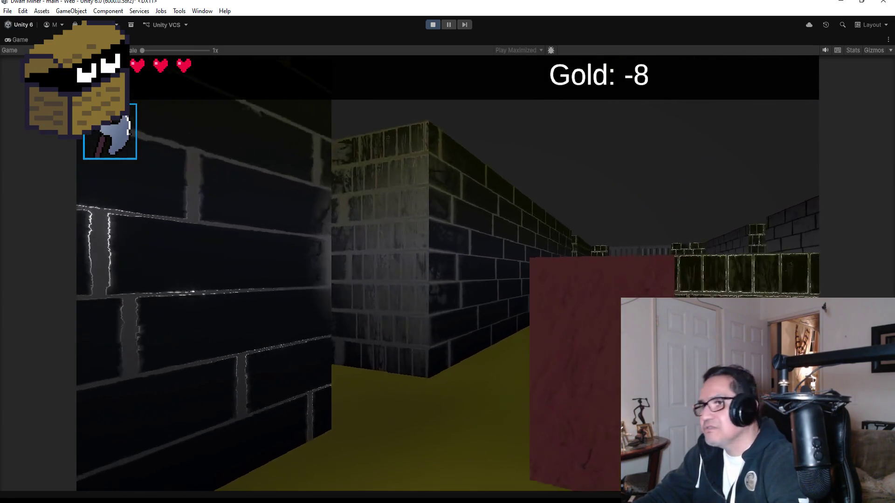
key("d")
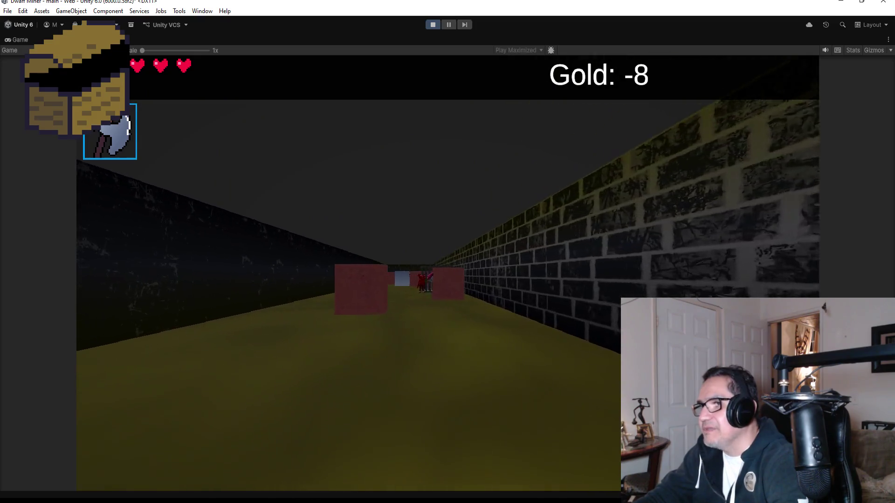
key("w")
key("a")
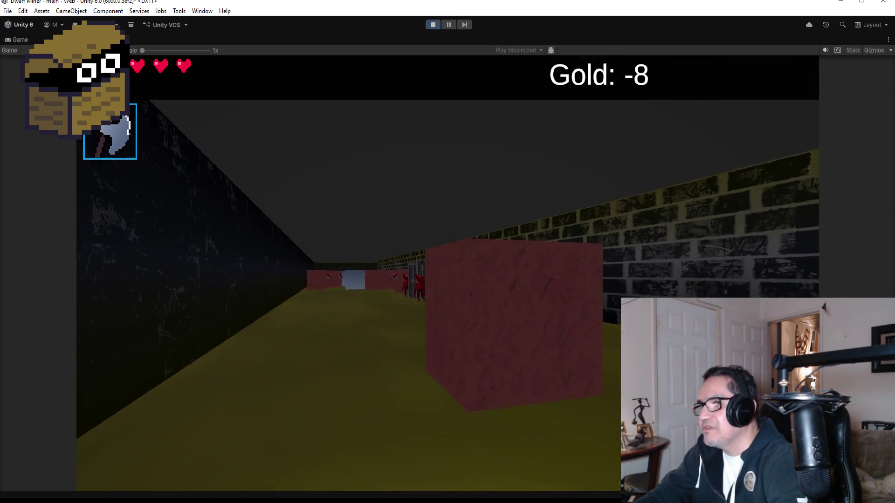
key("w")
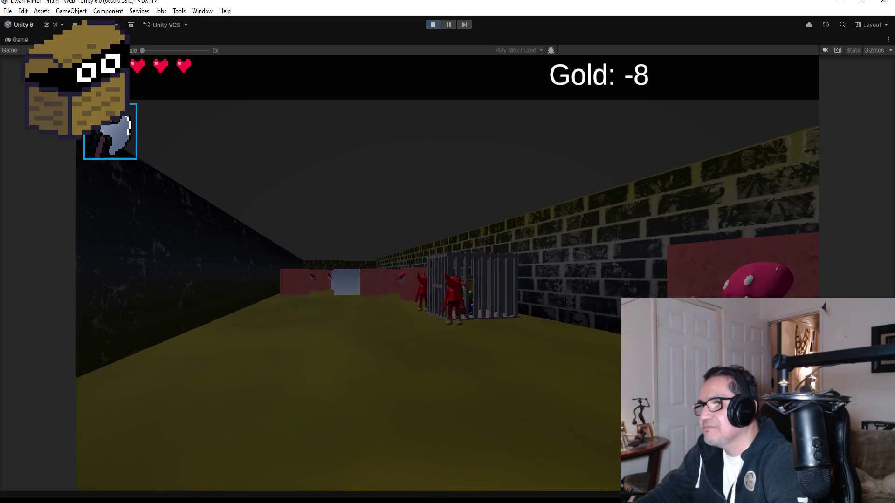
key("w")
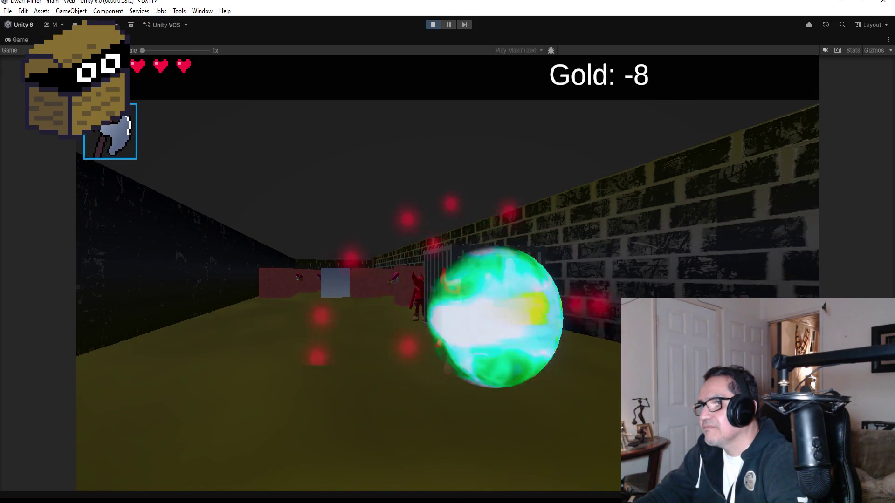
key("w")
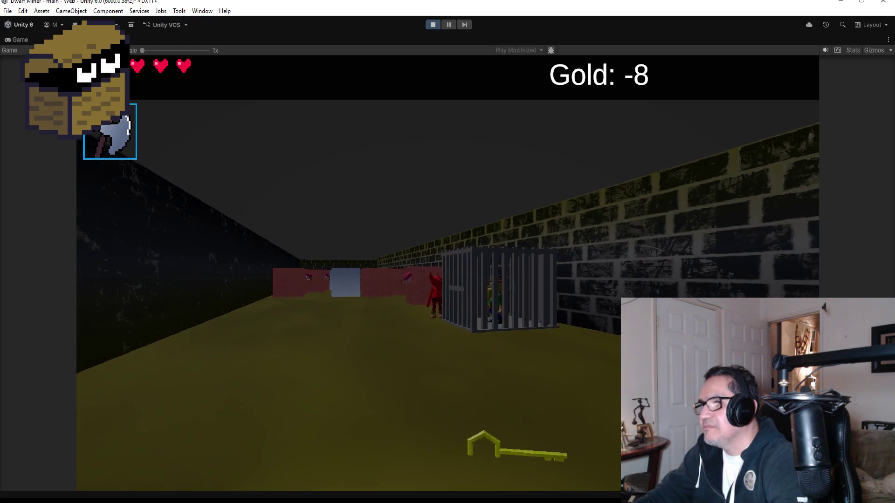
key("w")
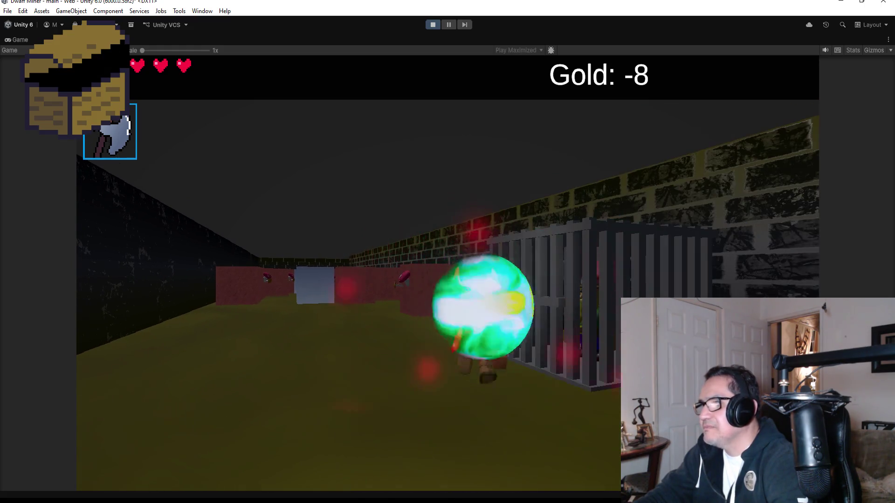
Step: Free Gus from the cage, close his Stone Town Teleport message, and stop the play-test
key("d")
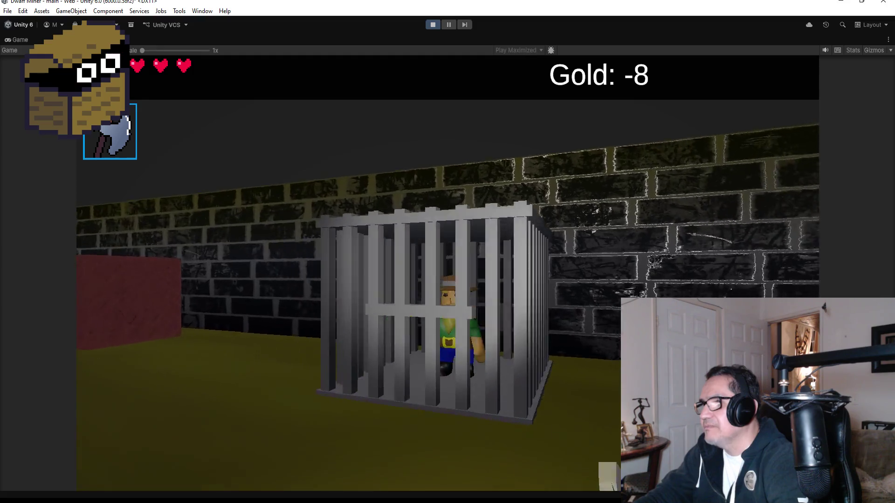
key("w")
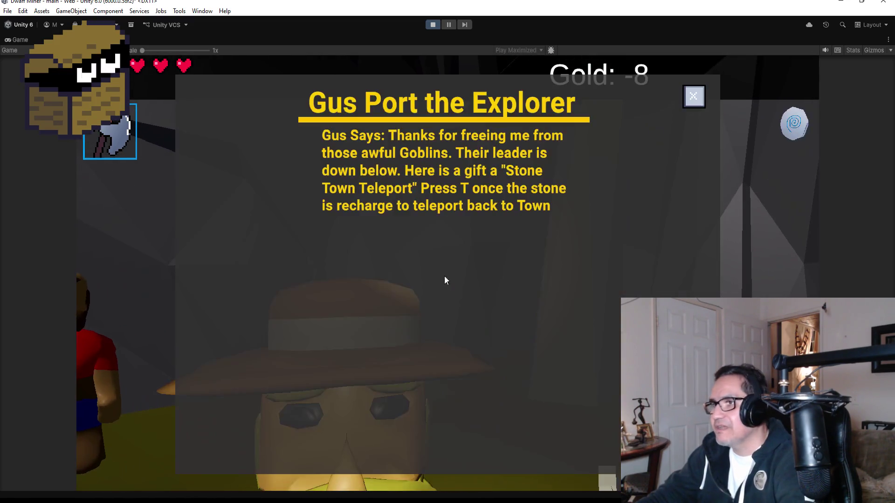
left_click(692, 101)
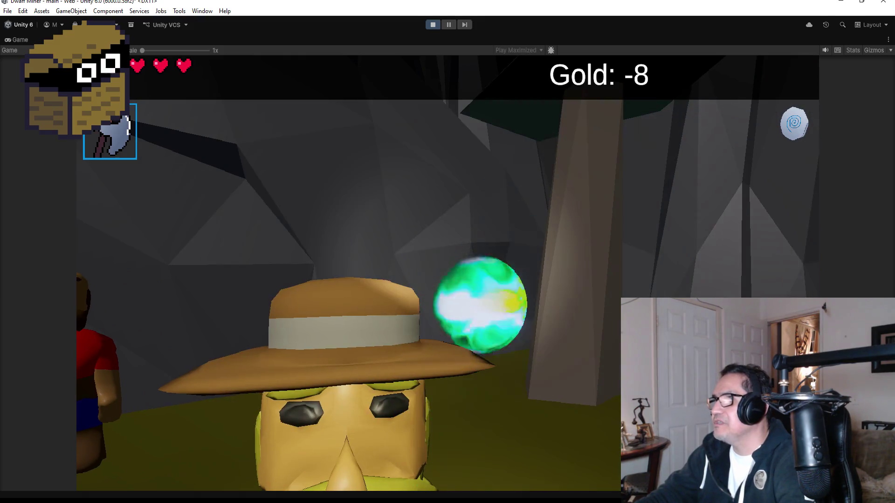
key("Escape")
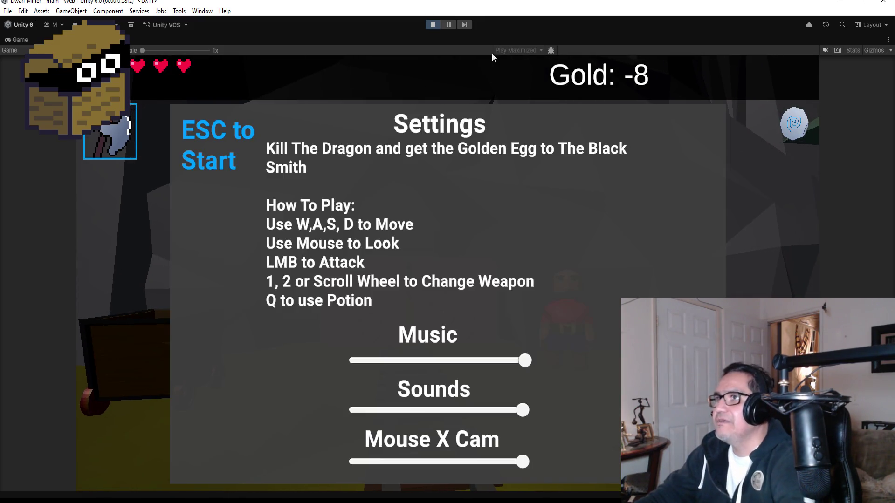
left_click(432, 24)
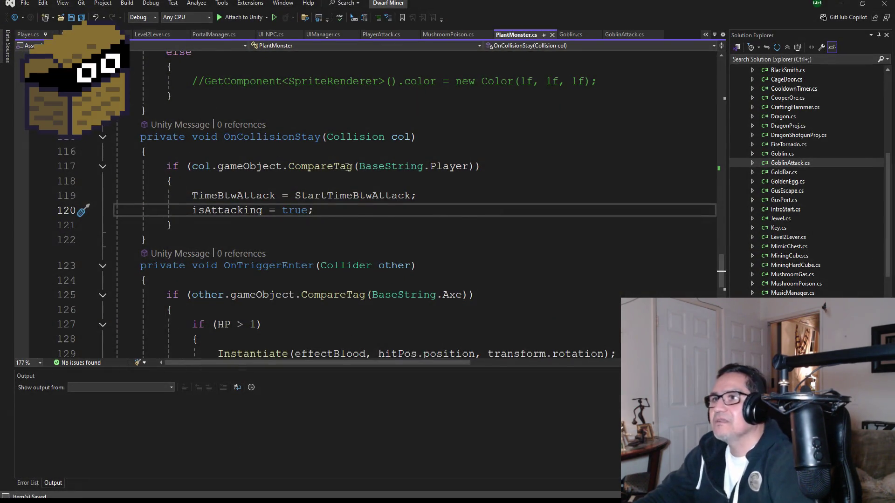
Step: Look over PlantMonster.cs's ChaseAttack code, then bring up UI_NPC.cs at its serialized fields
scroll(347, 166, "up", 1)
scroll(396, 262, "up", 8)
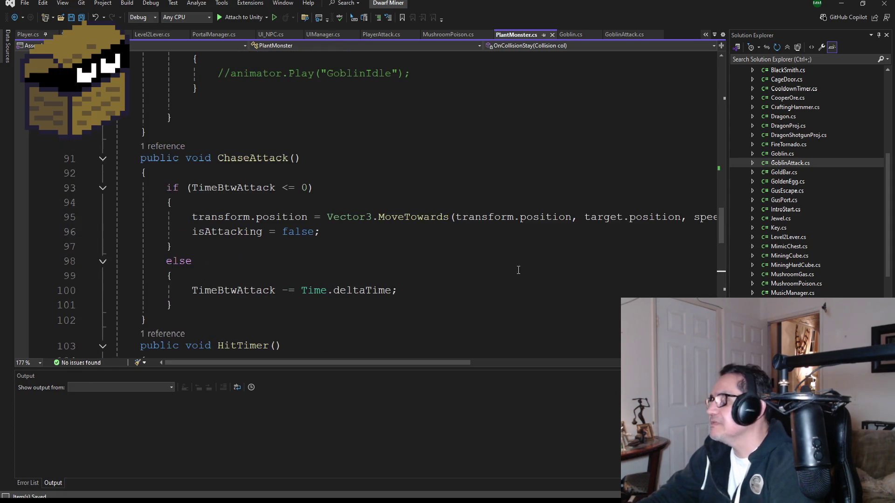
scroll(779, 257, "down", 6)
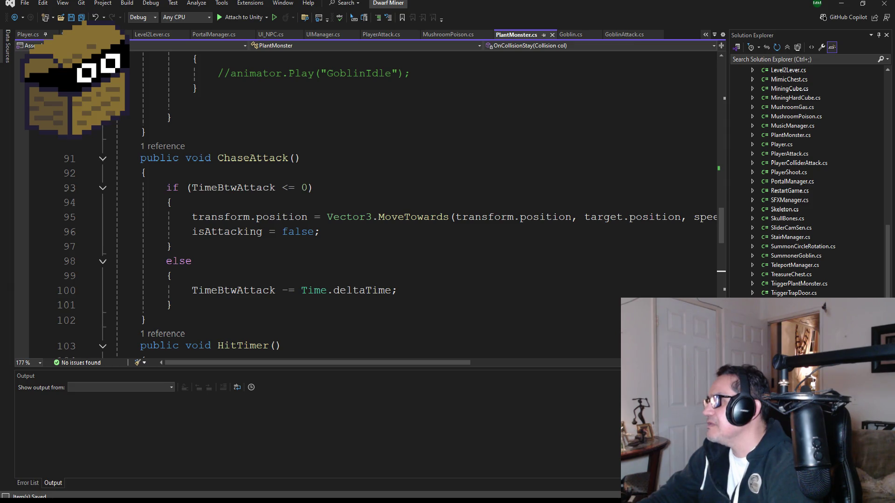
key("ctrl+Tab")
scroll(230, 219, "up", 7)
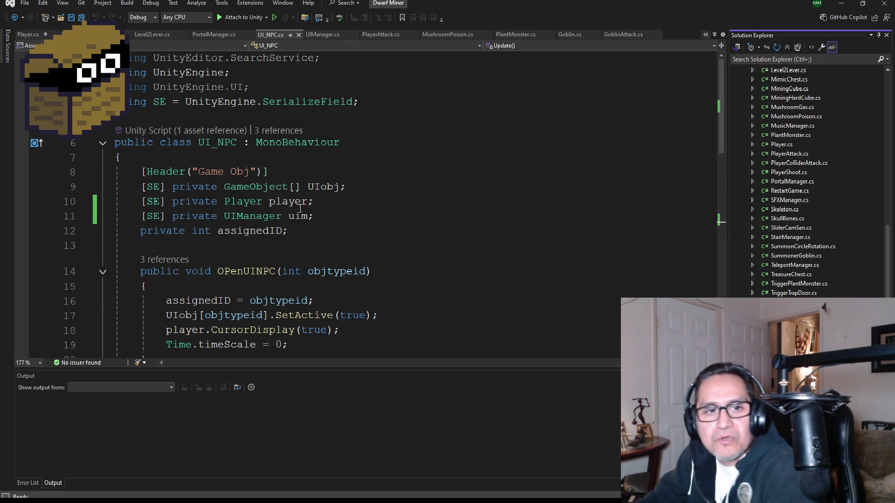
Step: Read through UI_NPC.cs, highlighting objtypeid's references in OPenUINPC and the teleport-stone check in Update
mouse_move(266, 193)
scroll(267, 192, "down", 1)
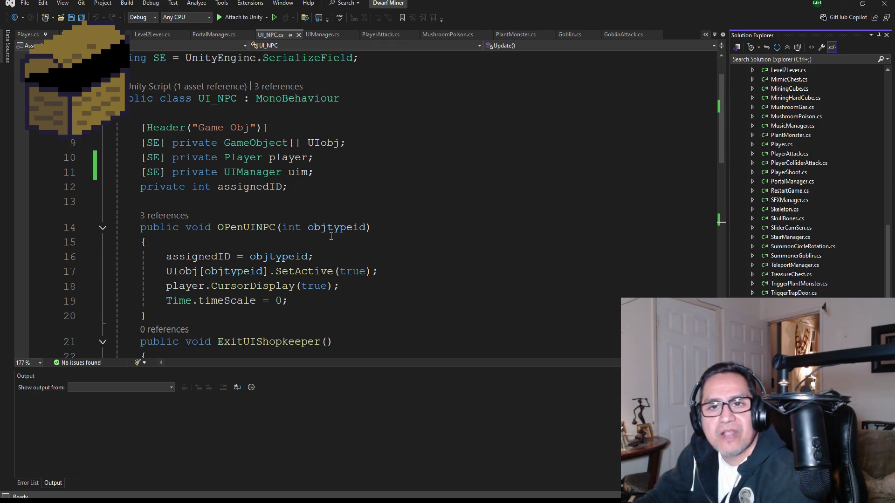
scroll(306, 257, "down", 1)
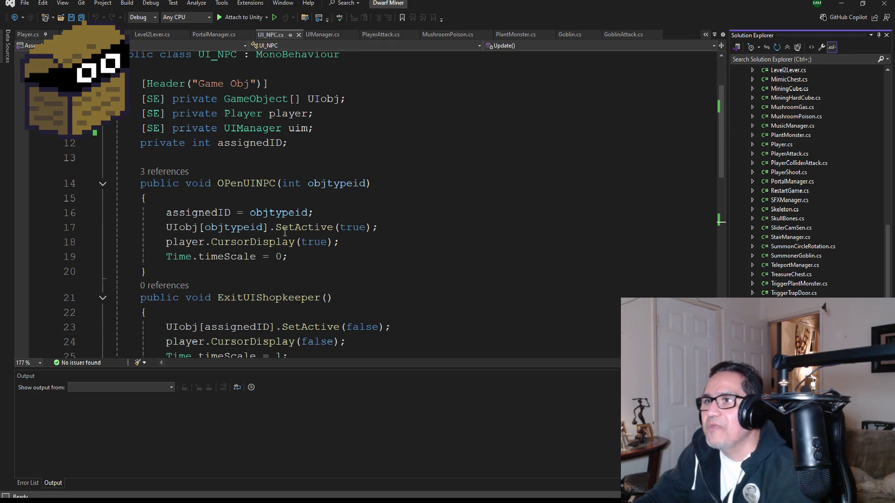
scroll(262, 207, "up", 1)
scroll(256, 240, "down", 1)
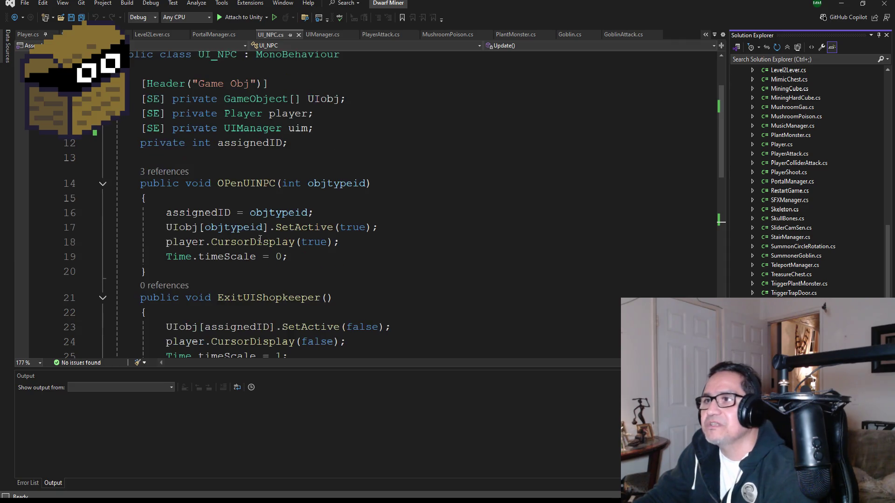
double_click(258, 104)
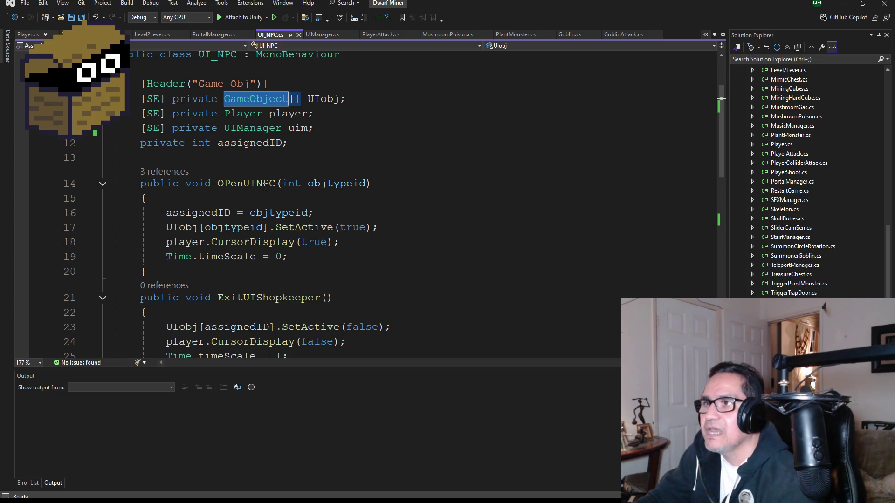
double_click(246, 183)
double_click(327, 184)
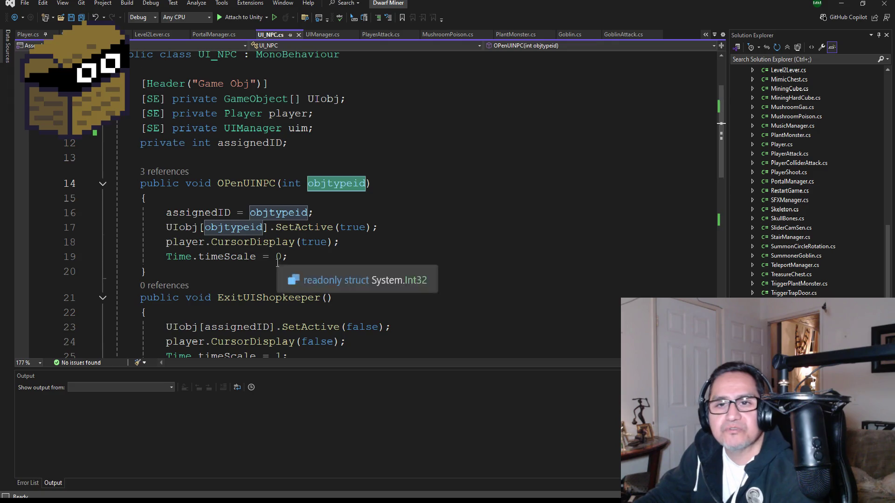
scroll(276, 281, "down", 2)
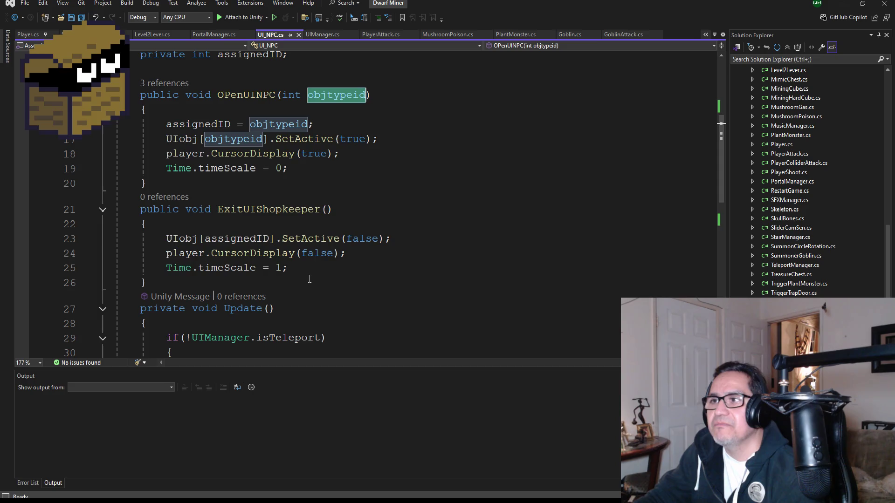
scroll(322, 268, "down", 4)
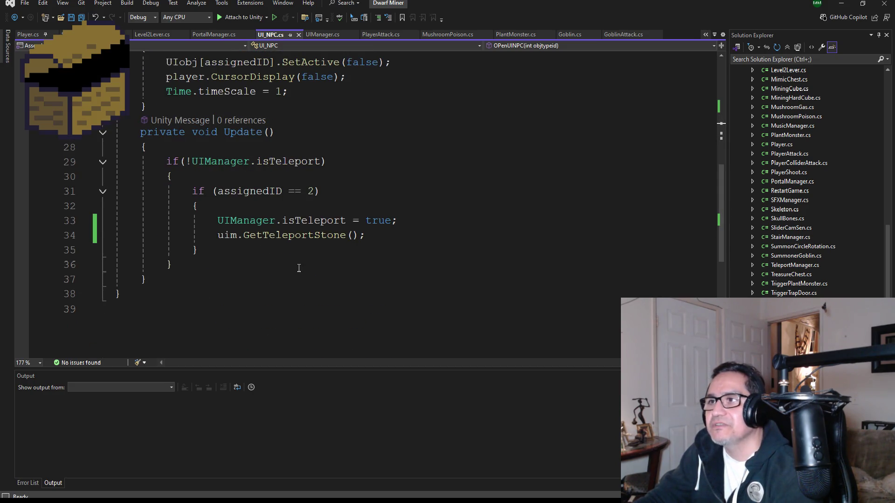
scroll(298, 268, "up", 6)
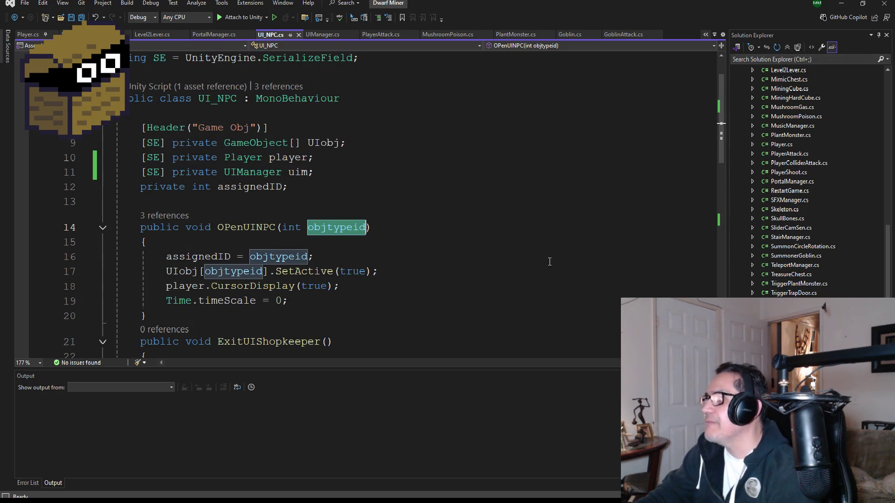
Step: Read UIManager.cs's Start, Update and ArmorUpgrade code, then minimize Visual Studio to reveal Unity
key("ctrl+Tab")
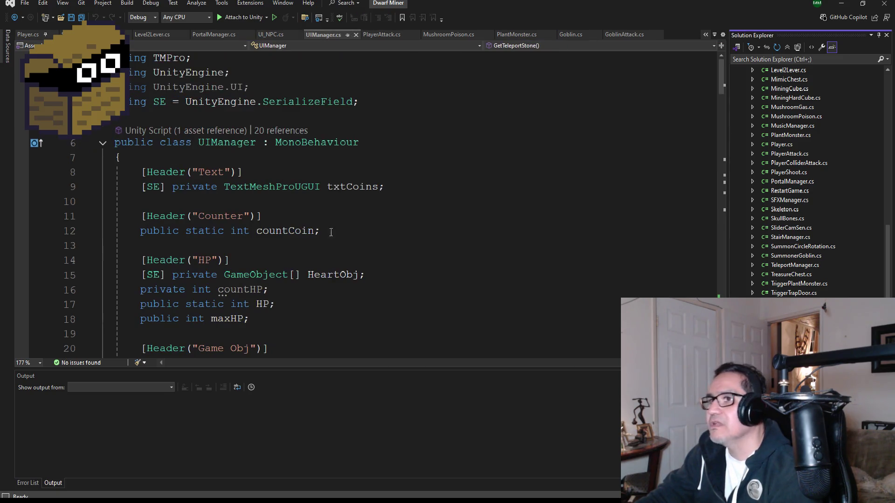
scroll(208, 221, "down", 6)
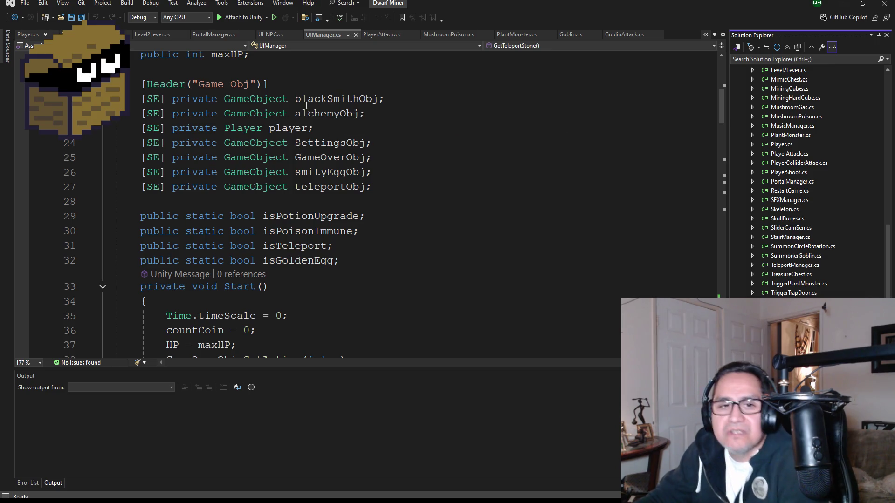
scroll(289, 173, "down", 2)
scroll(289, 173, "down", 4)
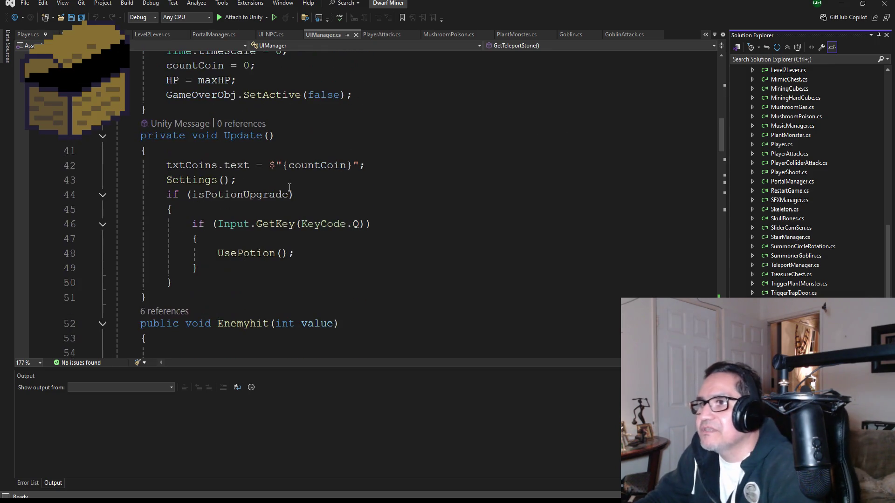
scroll(275, 201, "down", 2)
scroll(318, 214, "down", 17)
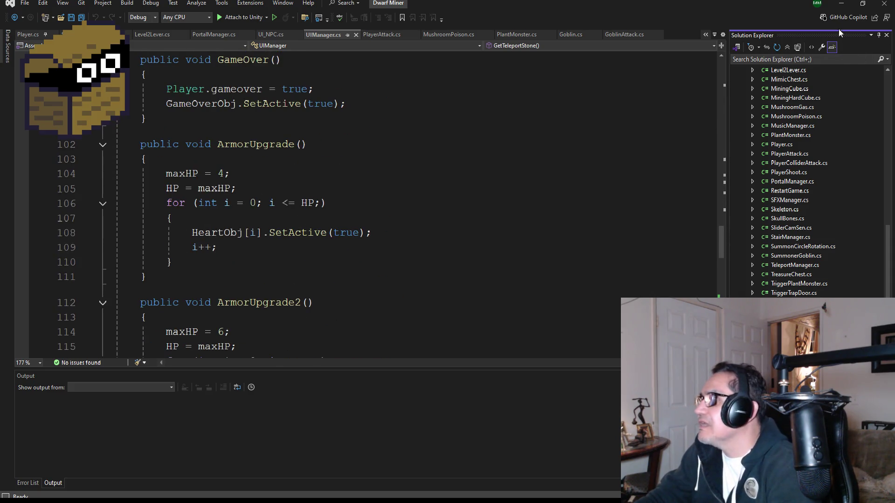
left_click(839, 7)
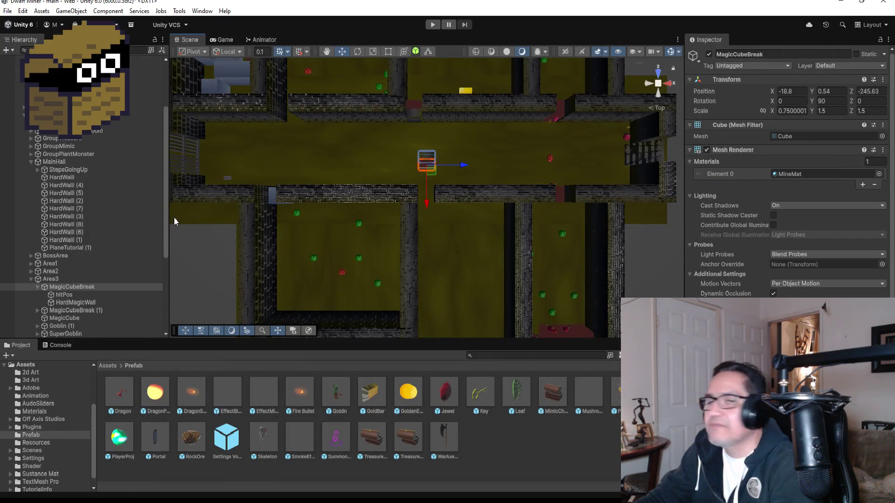
Step: Fold up MainHall in the Hierarchy and zoom the Scene view out and back in on the corridor
left_click(31, 162)
scroll(330, 189, "down", 5)
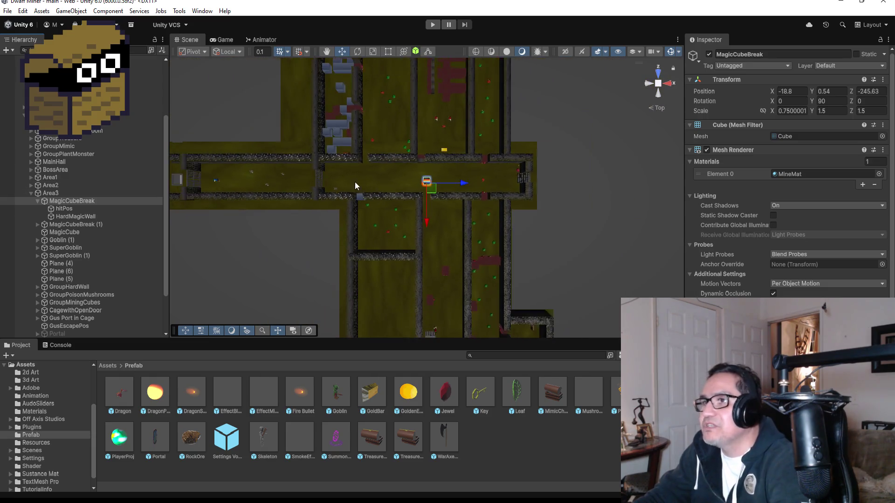
scroll(354, 184, "down", 8)
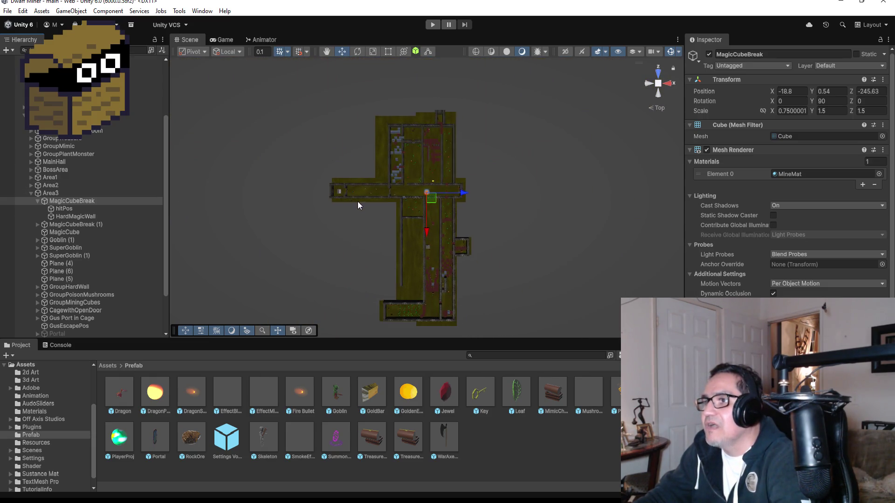
scroll(357, 201, "up", 10)
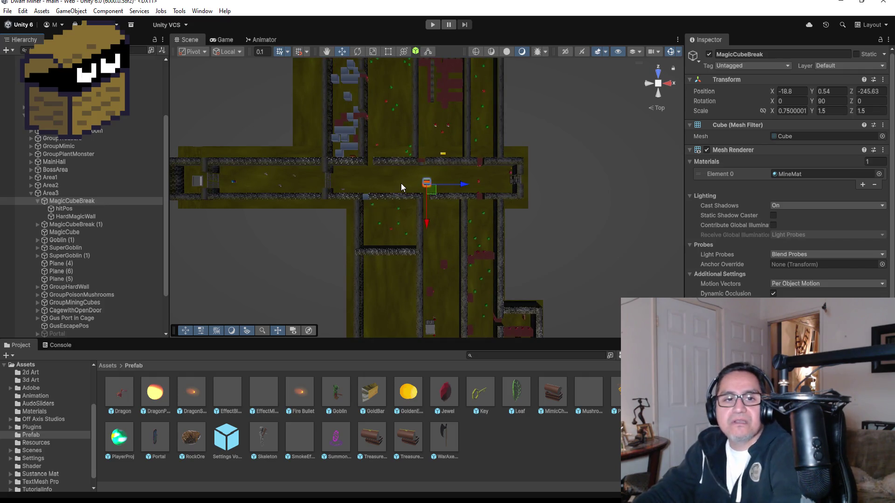